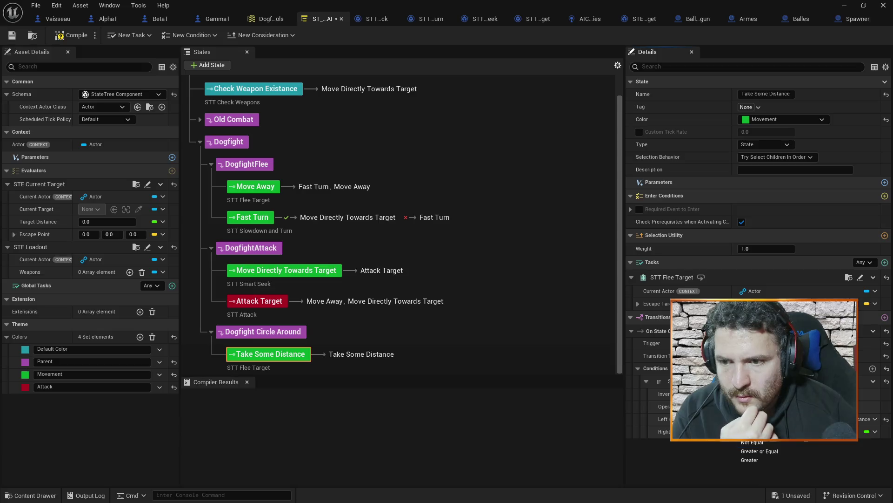
Step: Add a second On State Completed transition, targeting Root, to the Take Some Distance state
{"action": "left_click", "coordinate": [752, 432]}
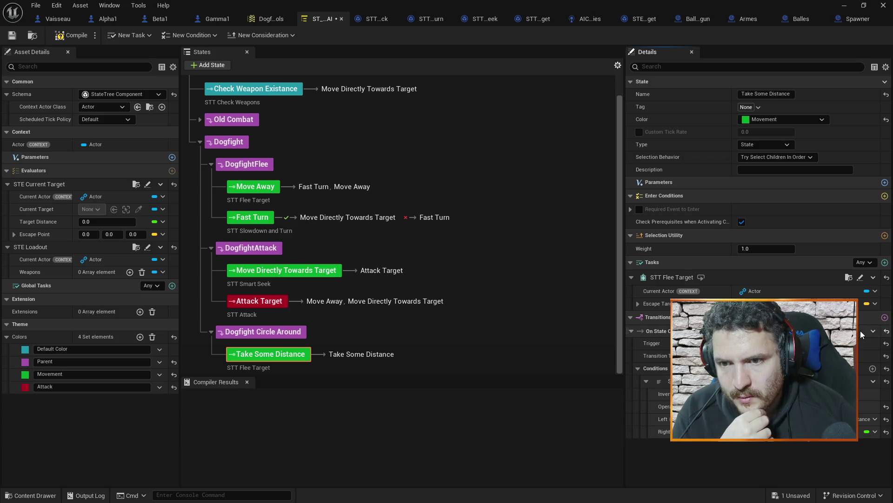
{"action": "left_click", "coordinate": [885, 317]}
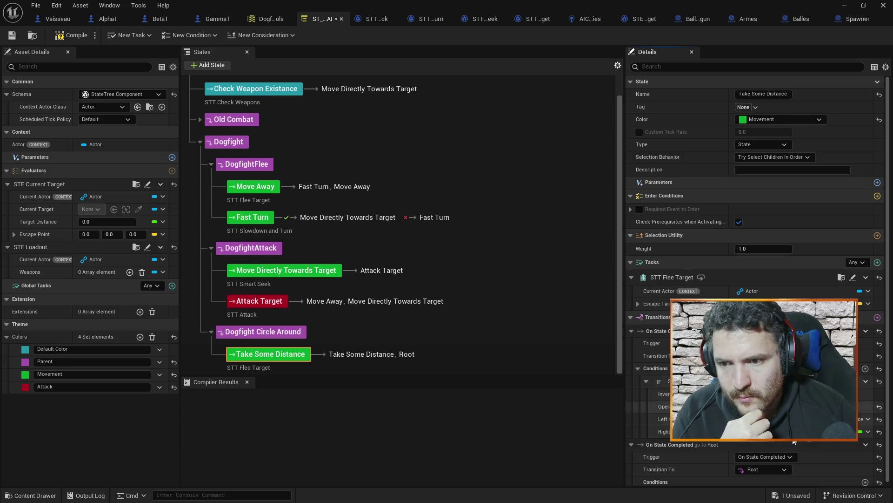
Step: Point the new transition to Move Directly Towards Target and add a Float Compare condition
{"action": "left_click", "coordinate": [774, 467]}
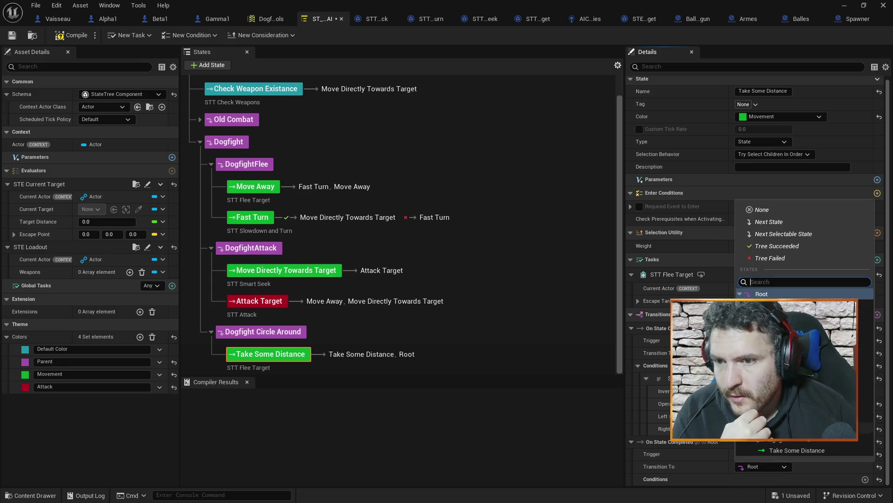
{"action": "left_click", "coordinate": [791, 390]}
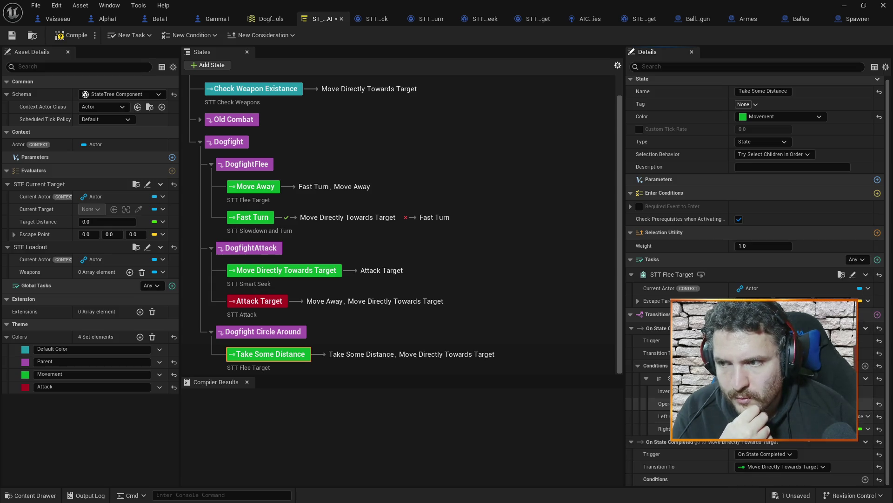
{"action": "left_click", "coordinate": [865, 479]}
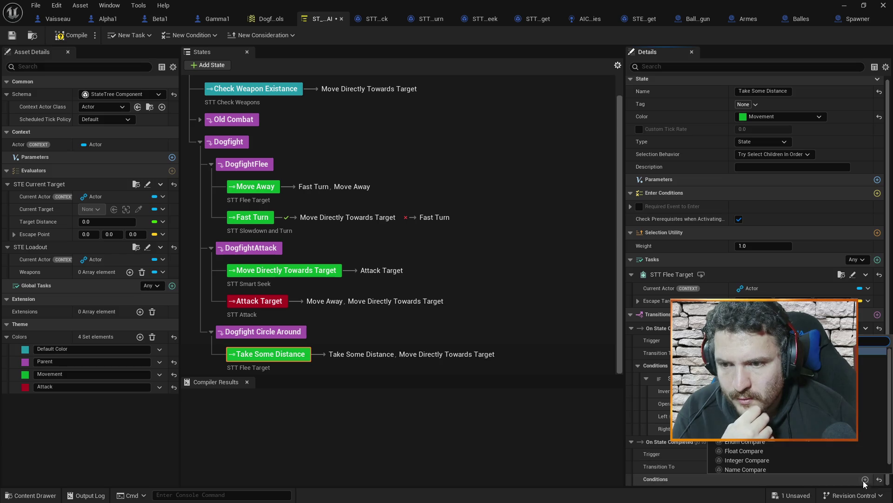
{"action": "left_click", "coordinate": [787, 450]}
{"action": "scroll", "coordinate": [785, 454], "scroll_direction": "down", "scroll_amount": 2}
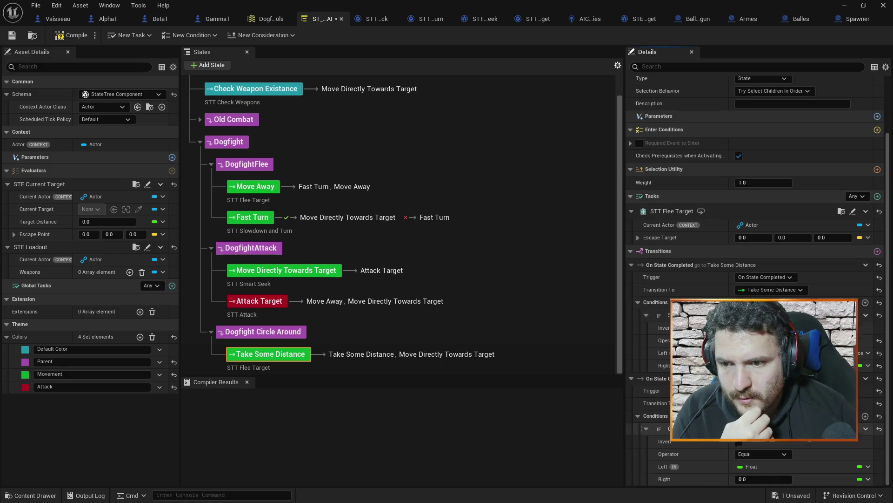
Step: Make the condition TargetDistance Greater than 40000, then save the StateTree
{"action": "left_click", "coordinate": [867, 467]}
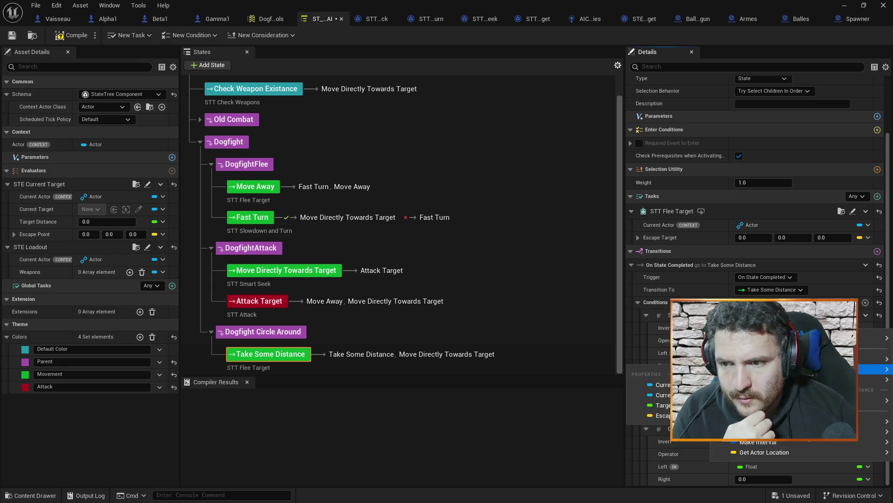
{"action": "left_click", "coordinate": [786, 463]}
{"action": "left_click", "coordinate": [782, 454]}
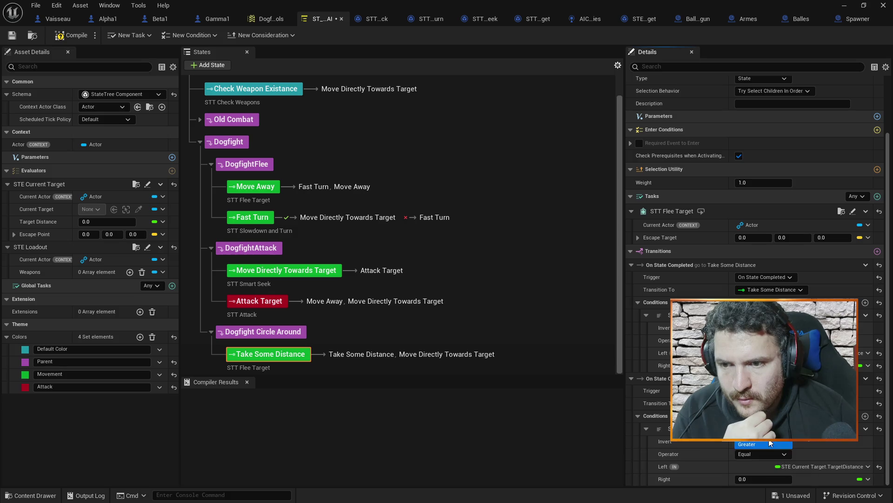
{"action": "left_click", "coordinate": [765, 444]}
{"action": "left_click", "coordinate": [761, 479]}
{"action": "type", "text": "40"}
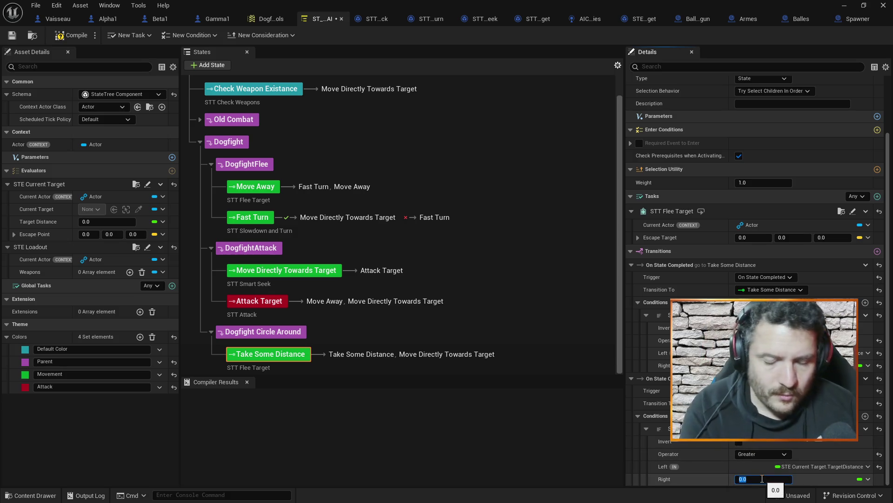
{"action": "type", "text": "000"}
{"action": "key", "text": "Return"}
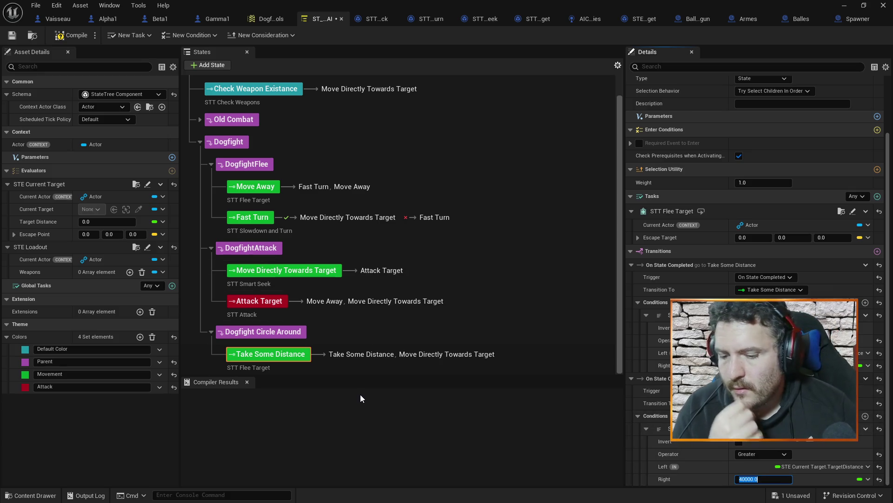
{"action": "key", "text": "ctrl+s"}
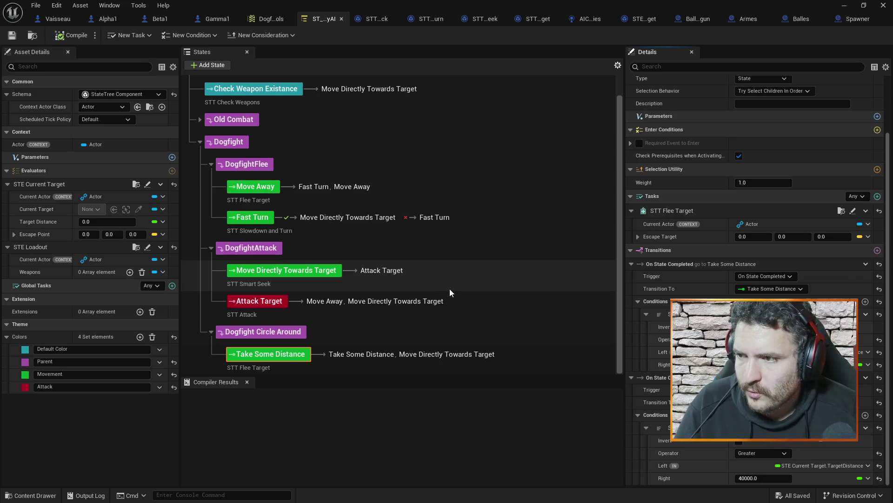
Step: Make Attack Target transition to Take Some Distance, then compile the StateTree
{"action": "left_click", "coordinate": [473, 308]}
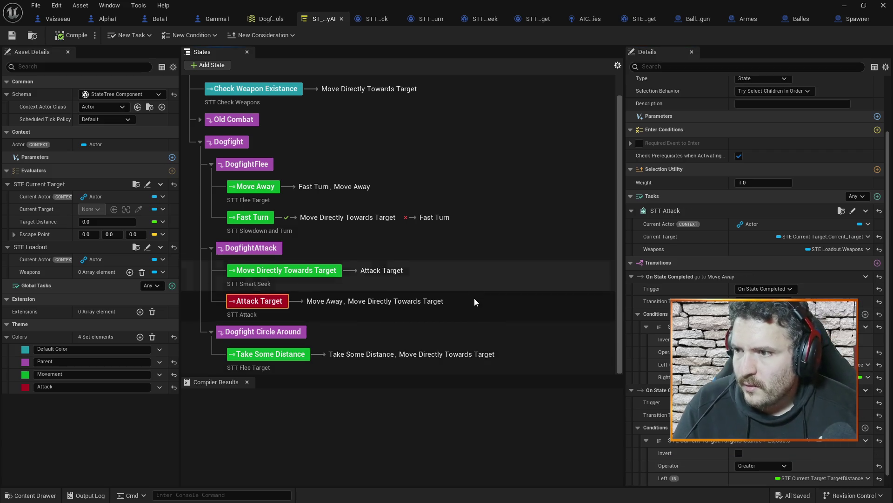
{"action": "scroll", "coordinate": [753, 233], "scroll_direction": "down", "scroll_amount": 1}
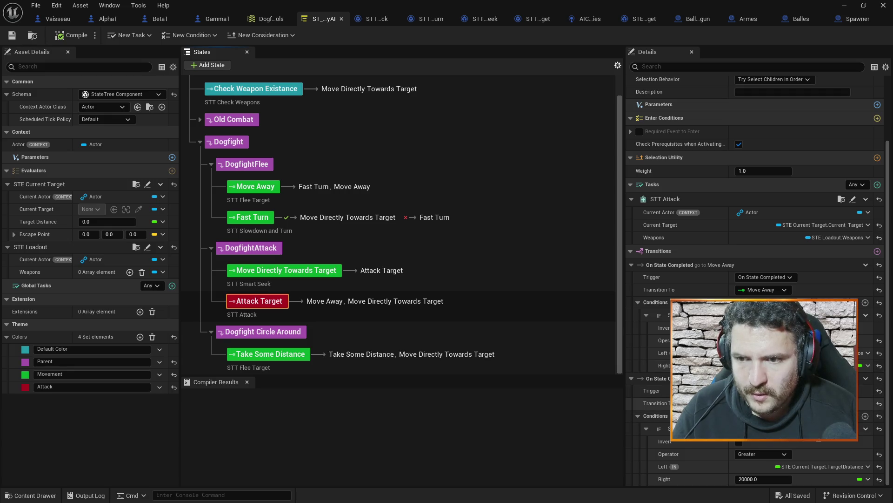
{"action": "left_click", "coordinate": [764, 290]}
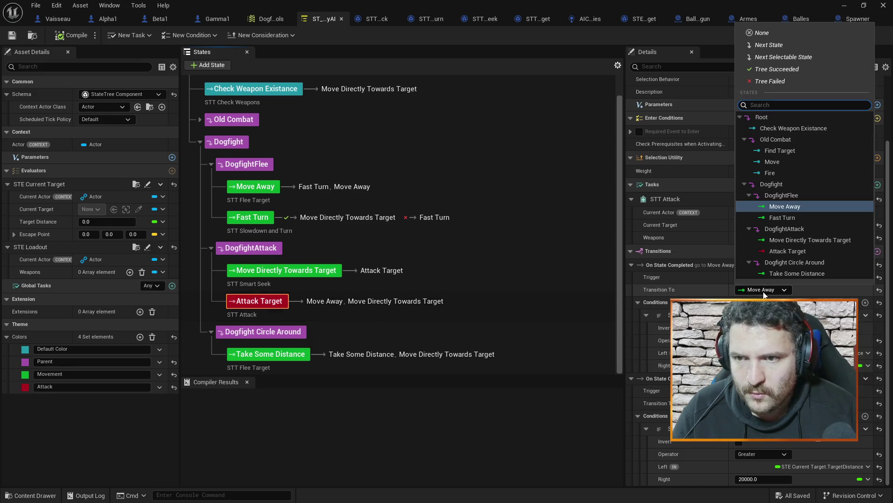
{"action": "left_click", "coordinate": [797, 274]}
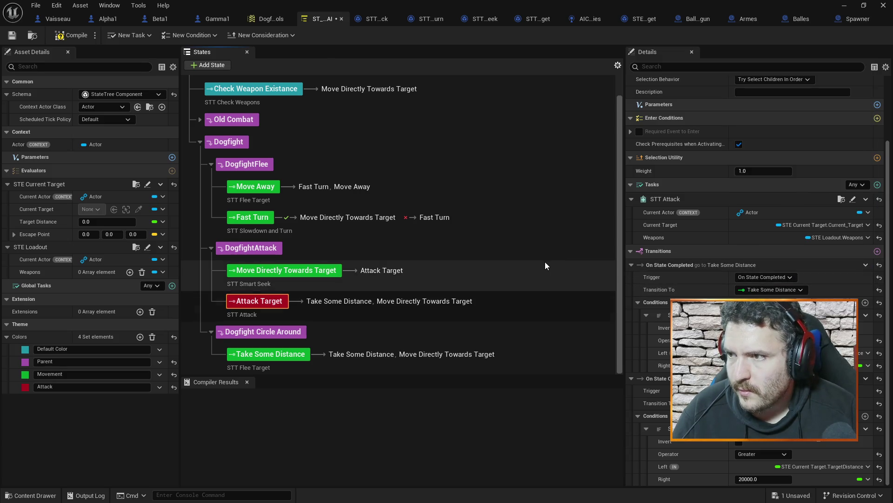
{"action": "left_click", "coordinate": [73, 35]}
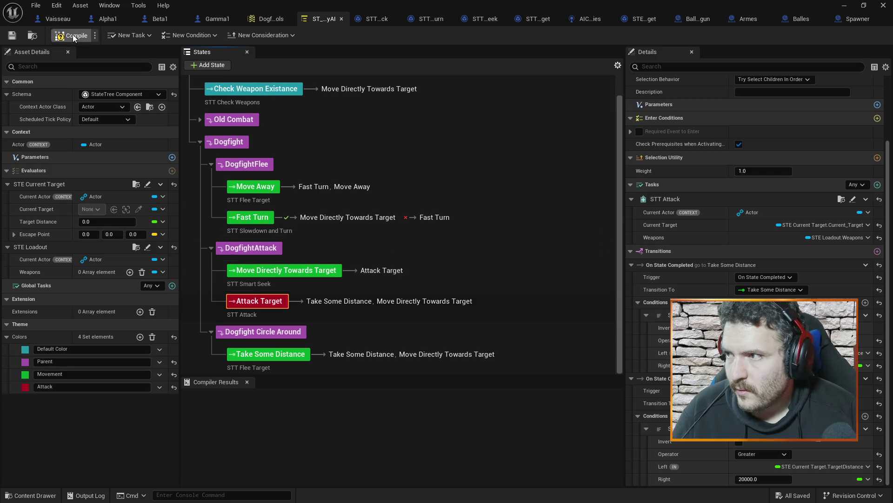
Step: Set the Spawner's spawned faction to Neutral, compile, and return to the level
{"action": "left_click", "coordinate": [858, 19]}
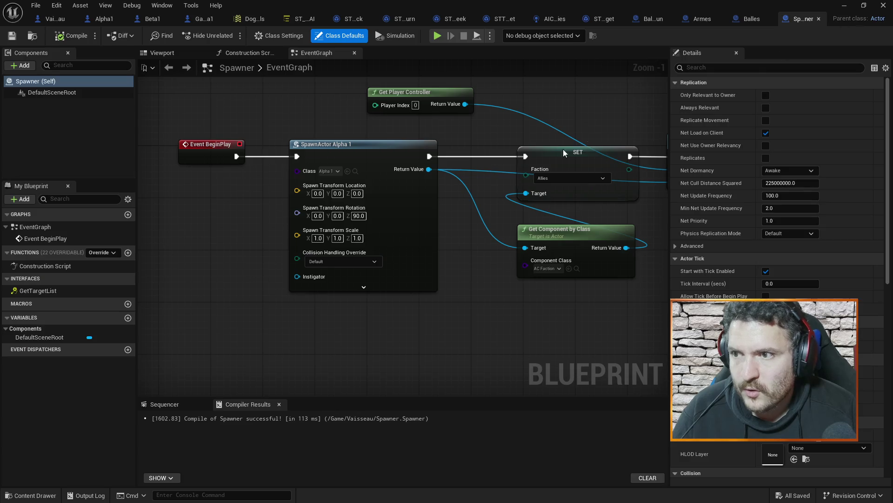
{"action": "left_click", "coordinate": [551, 178]}
{"action": "left_click", "coordinate": [556, 205]}
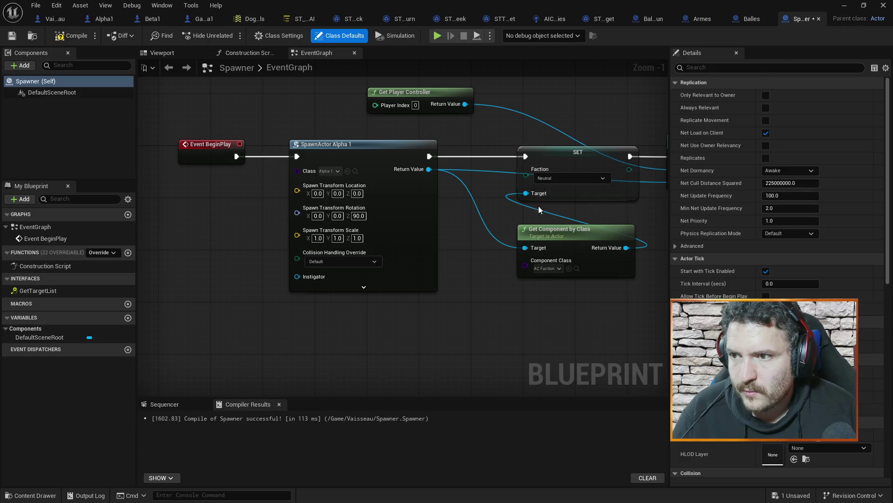
{"action": "left_click", "coordinate": [68, 37]}
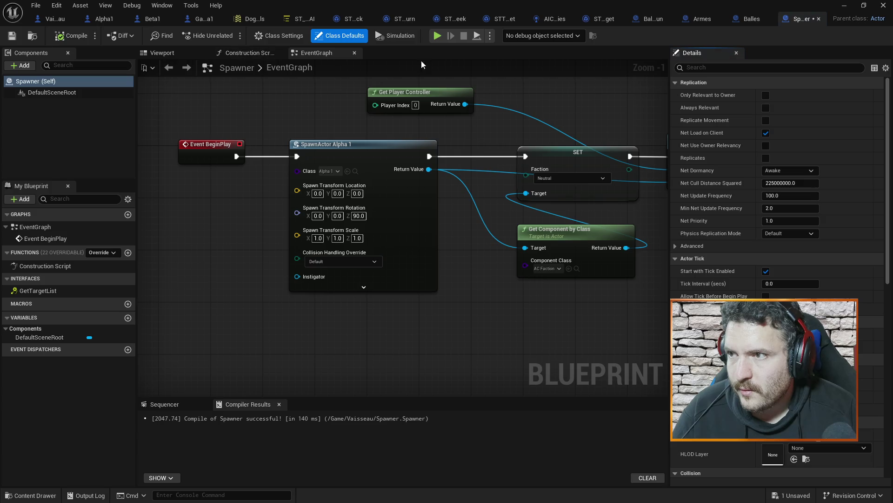
{"action": "left_click", "coordinate": [844, 6]}
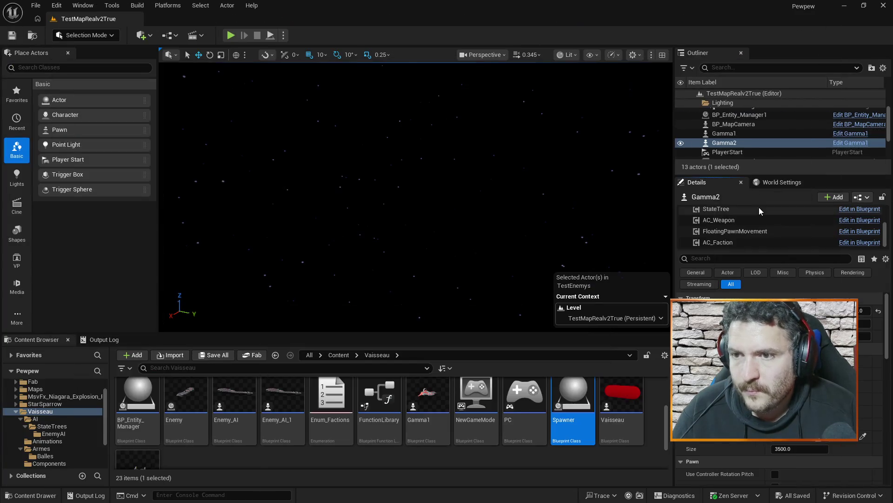
Step: Adjust the Alpha1 and Alpha2 transform values in the Details panel
{"action": "left_click", "coordinate": [735, 134]}
{"action": "left_click", "coordinate": [730, 143]}
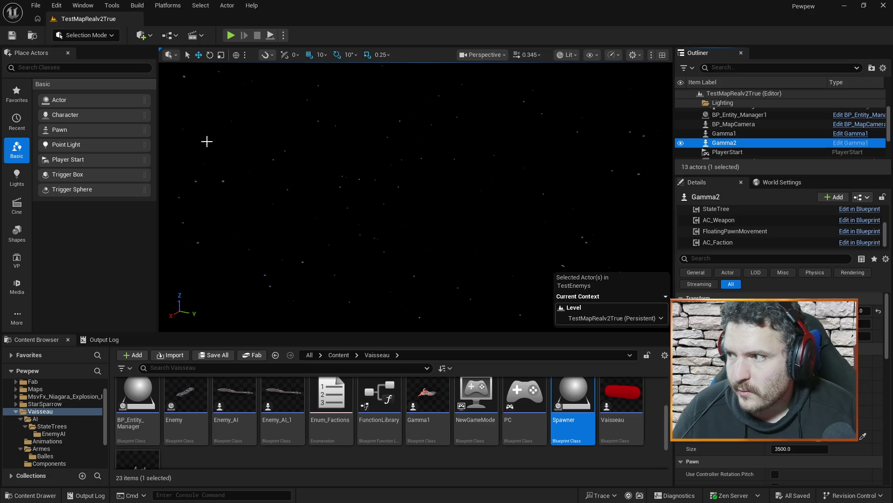
{"action": "scroll", "coordinate": [391, 418], "scroll_direction": "up", "scroll_amount": 2}
{"action": "left_click_drag", "start_coordinate": [573, 400], "coordinate": [516, 219]}
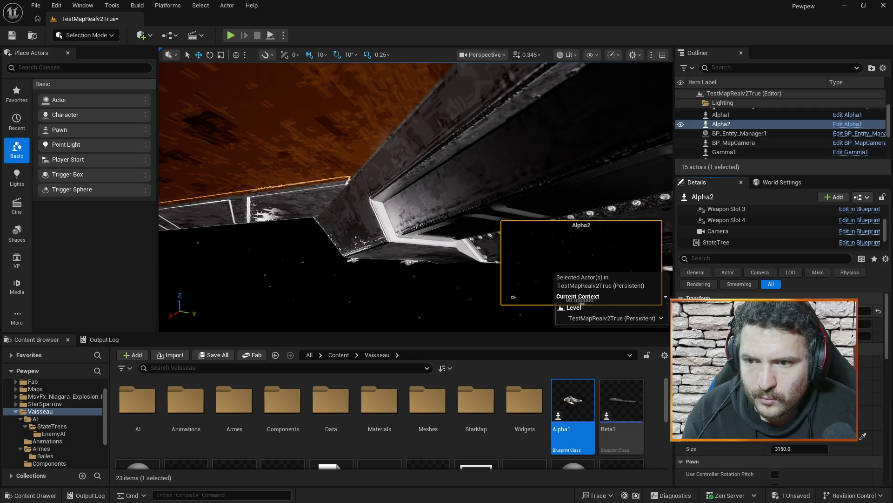
{"action": "left_click", "coordinate": [721, 114]}
{"action": "left_click", "coordinate": [864, 311]}
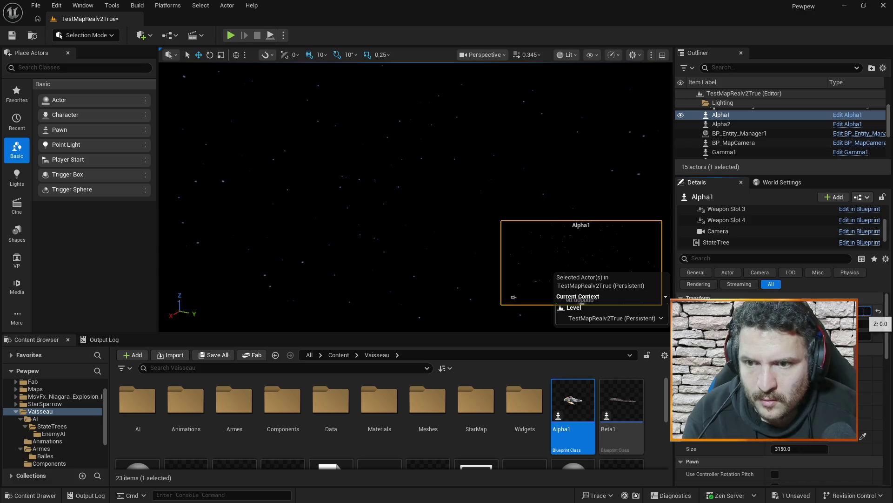
{"action": "left_click", "coordinate": [727, 123]}
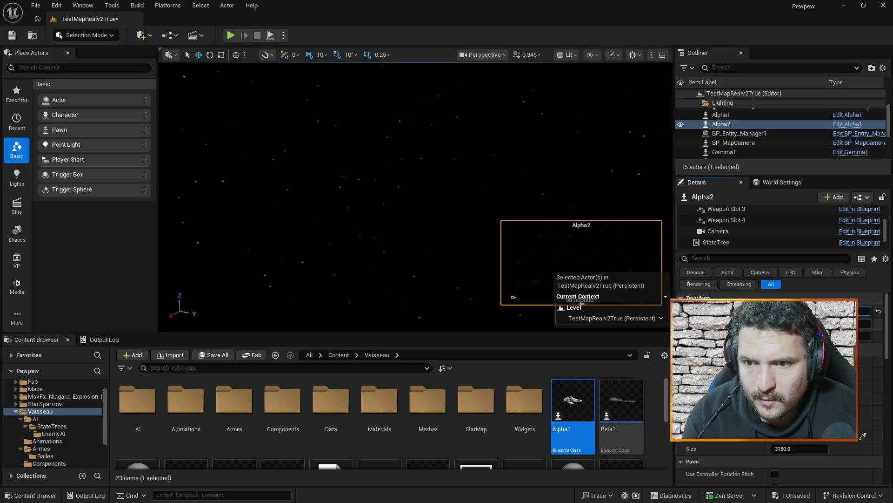
{"action": "left_click", "coordinate": [865, 323]}
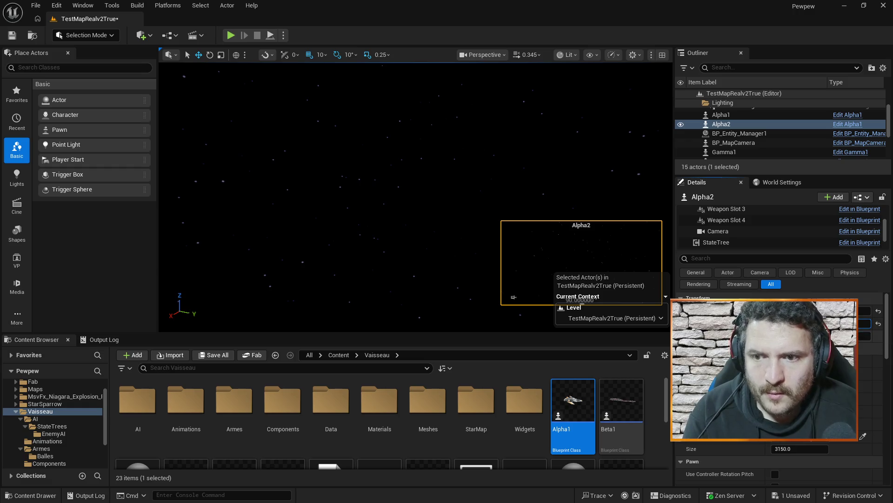
Step: Check the AC_Faction components on Alpha2 and Gamma1, then save the level
{"action": "left_click", "coordinate": [742, 115]}
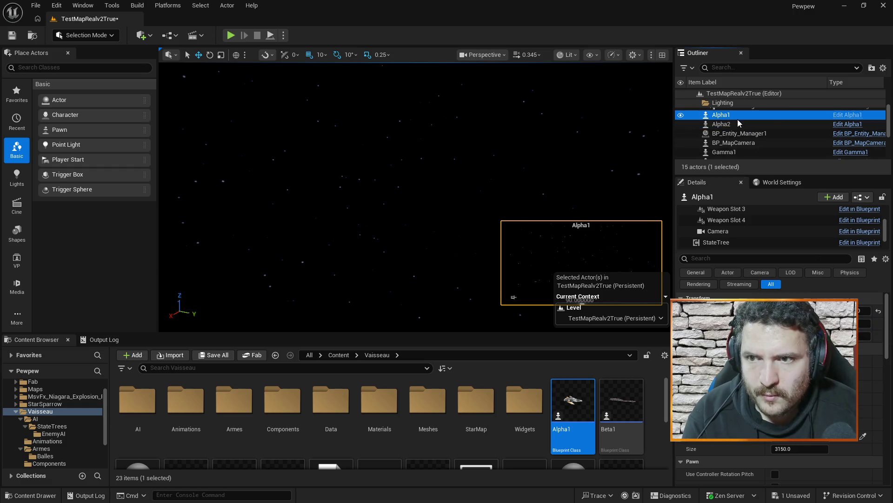
{"action": "left_click", "coordinate": [738, 122]}
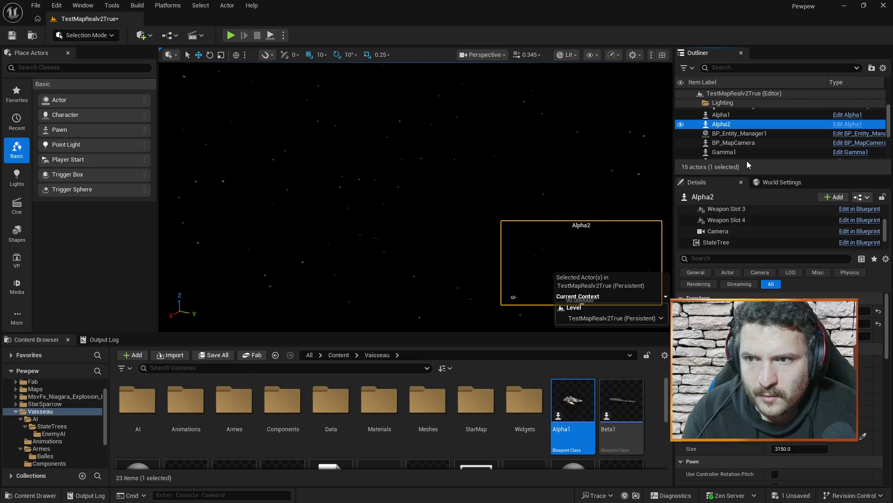
{"action": "scroll", "coordinate": [745, 232], "scroll_direction": "down", "scroll_amount": 2}
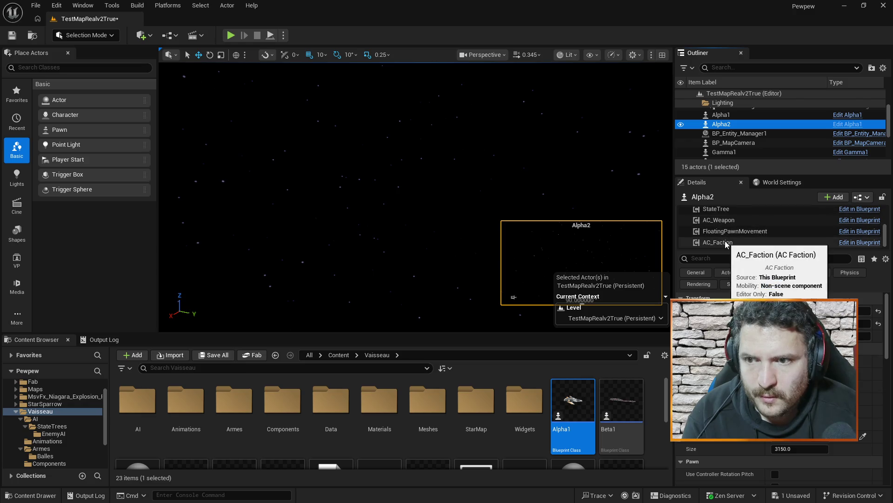
{"action": "left_click", "coordinate": [726, 242]}
{"action": "left_click", "coordinate": [732, 152]}
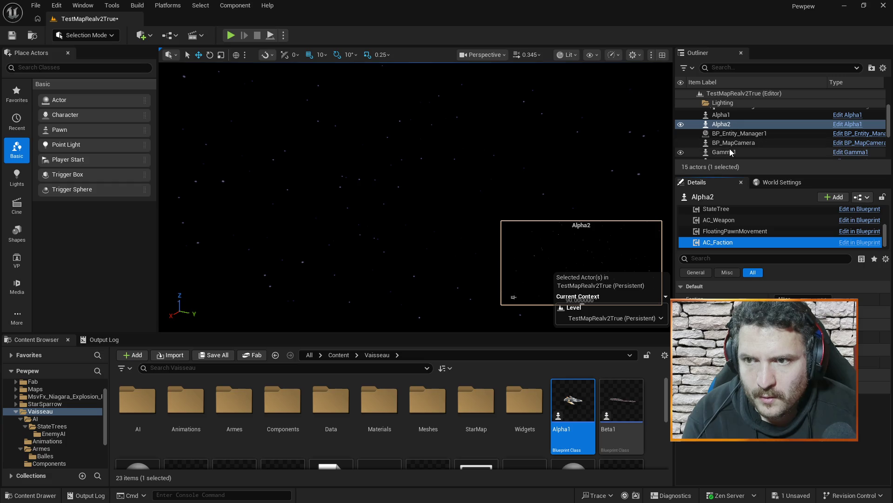
{"action": "left_click", "coordinate": [727, 242]}
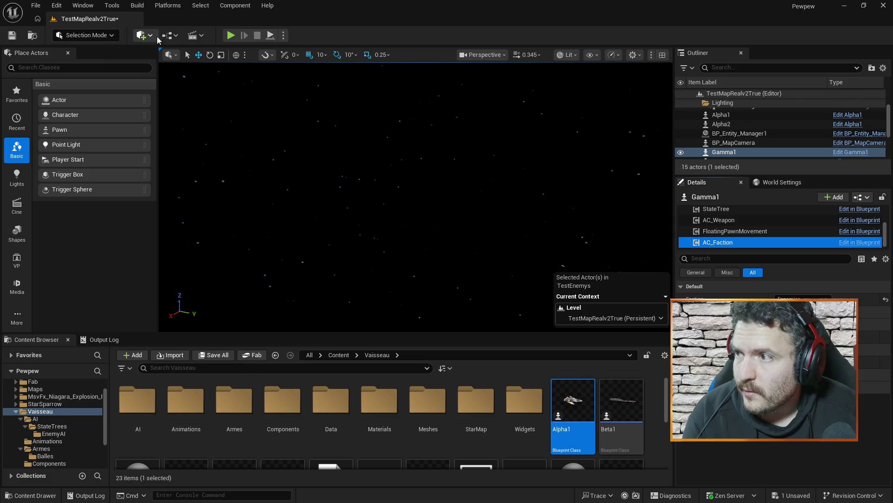
{"action": "key", "text": "ctrl+s"}
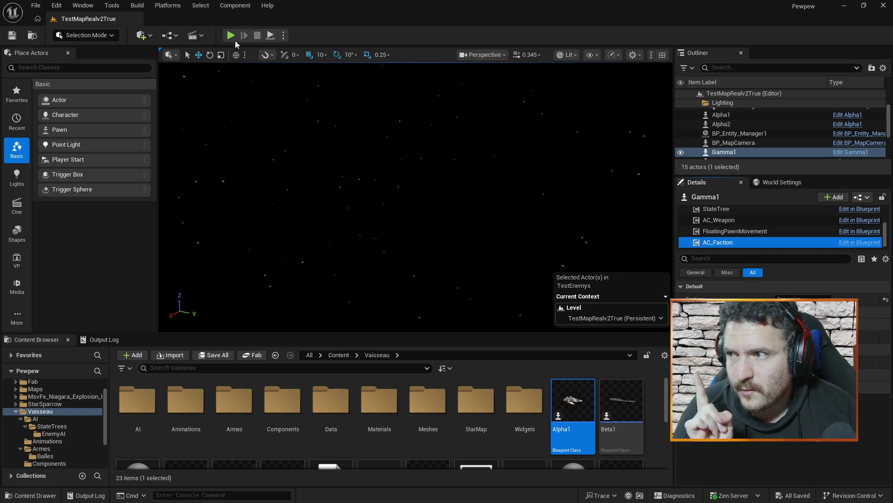
{"action": "left_click", "coordinate": [230, 38]}
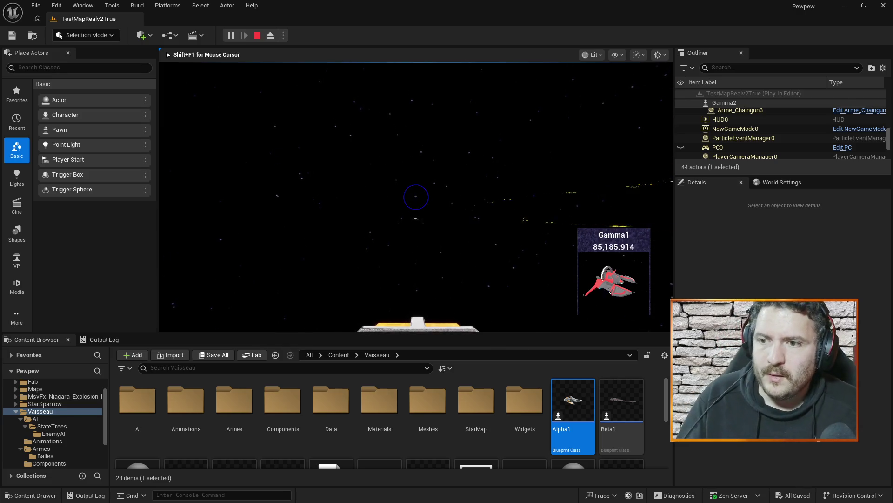
{"action": "key", "text": "Escape"}
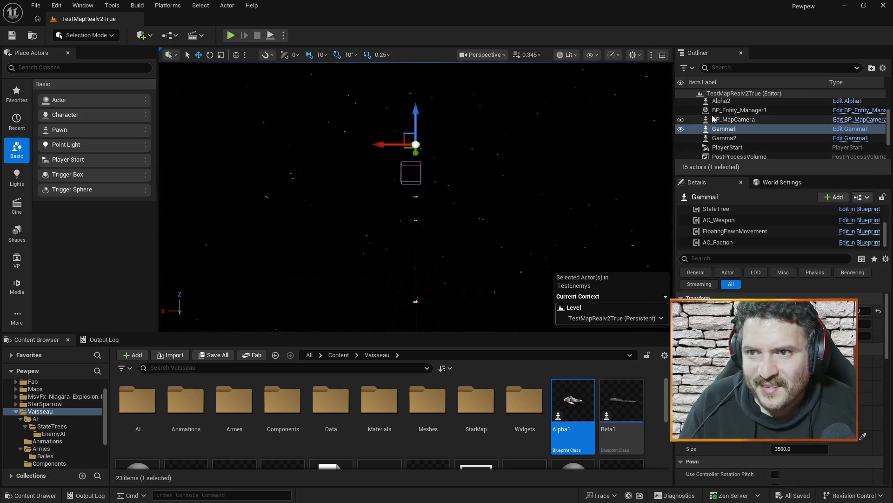
Step: Give Alpha2 and Alpha1 the AIC_Enemies AI controller, save, and start a test play
{"action": "scroll", "coordinate": [730, 133], "scroll_direction": "up", "scroll_amount": 3}
{"action": "left_click", "coordinate": [729, 128]}
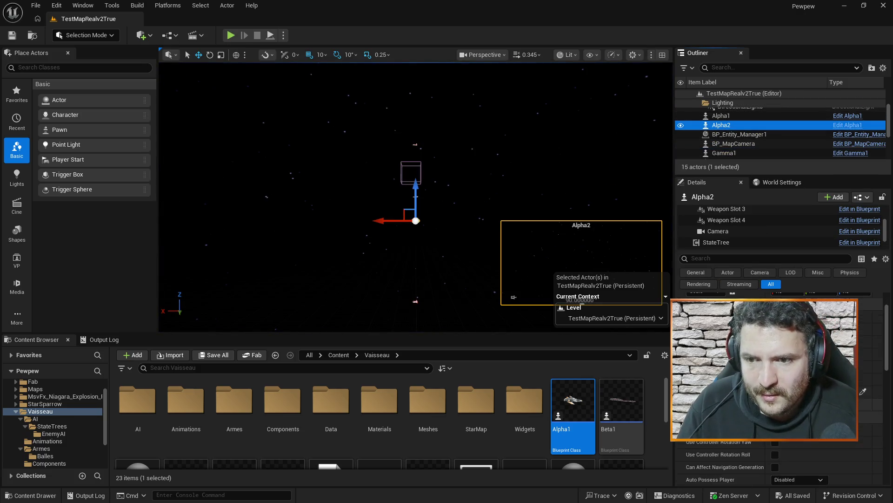
{"action": "scroll", "coordinate": [782, 395], "scroll_direction": "down", "scroll_amount": 5}
{"action": "left_click", "coordinate": [819, 387]}
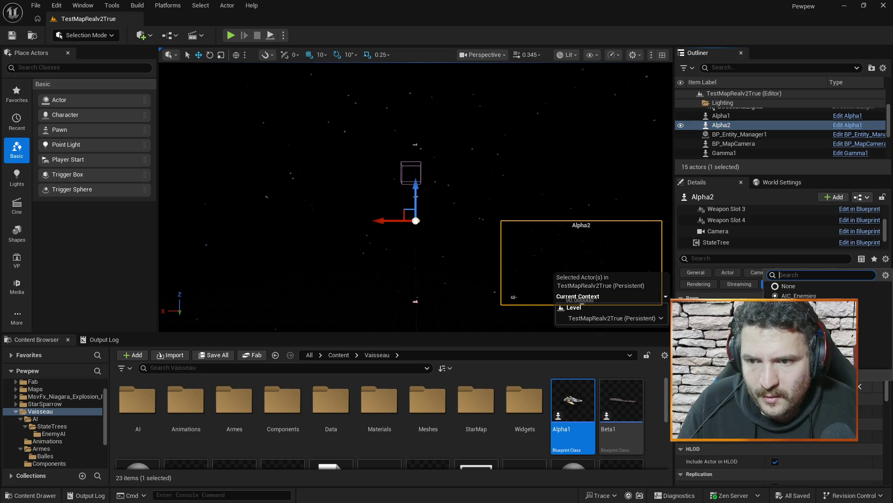
{"action": "left_click", "coordinate": [795, 295]}
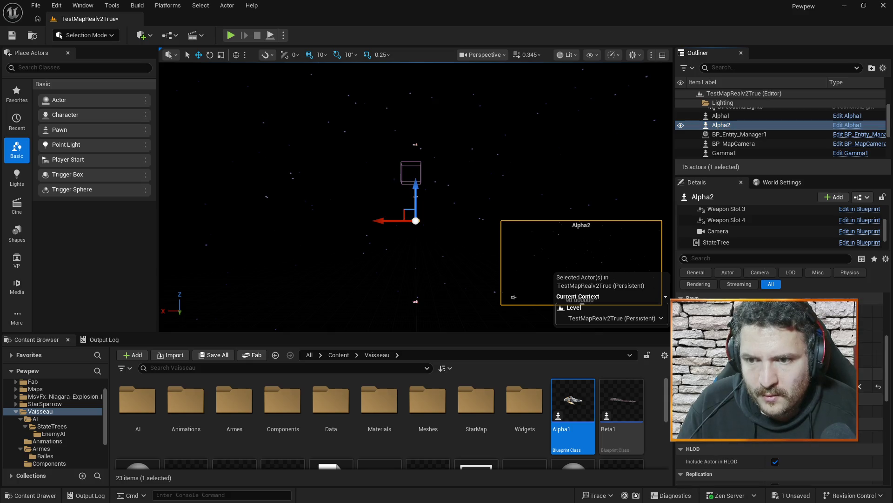
{"action": "left_click", "coordinate": [722, 115]}
{"action": "left_click", "coordinate": [819, 387]}
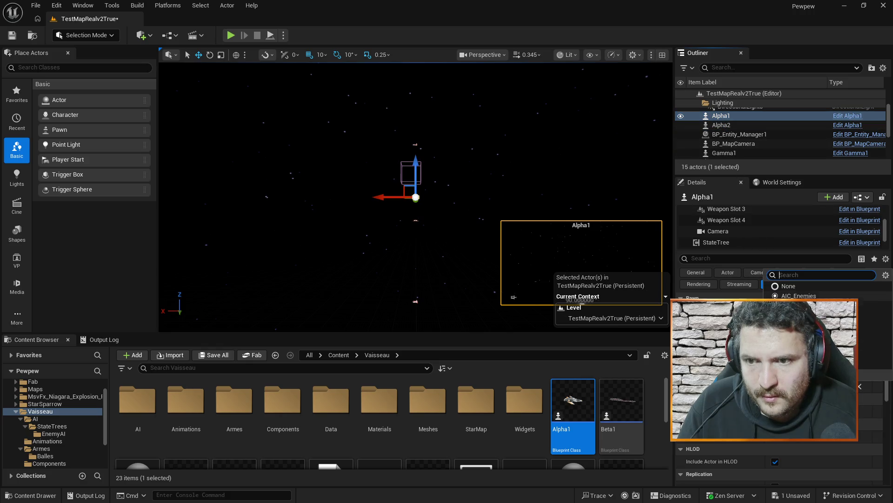
{"action": "left_click", "coordinate": [795, 296]}
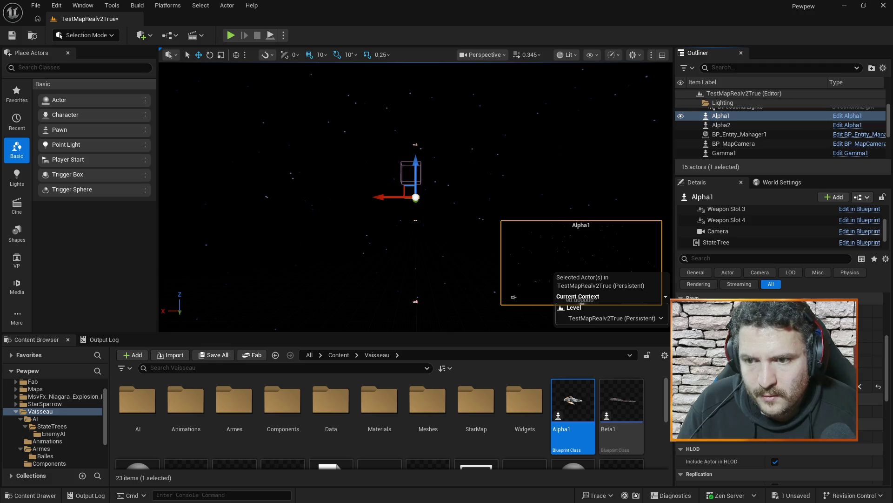
{"action": "key", "text": "ctrl+s"}
{"action": "key", "text": "alt+p"}
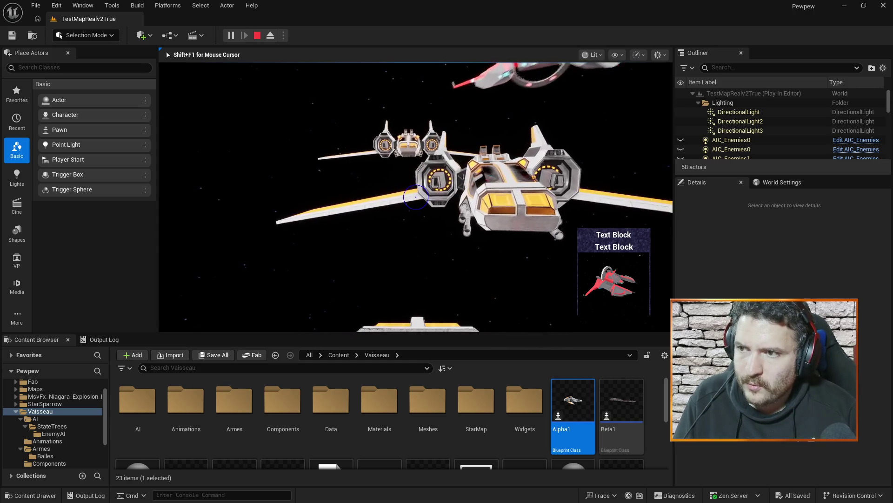
{"action": "key", "text": "Escape"}
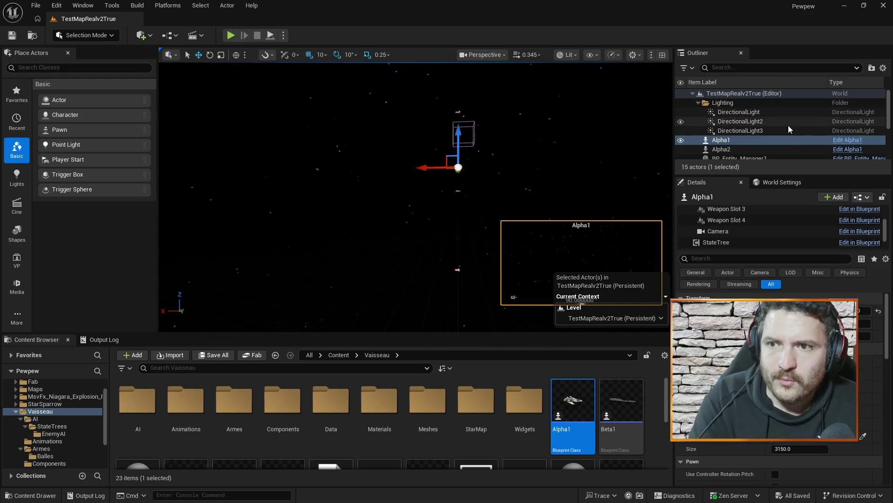
{"action": "left_click", "coordinate": [758, 148]}
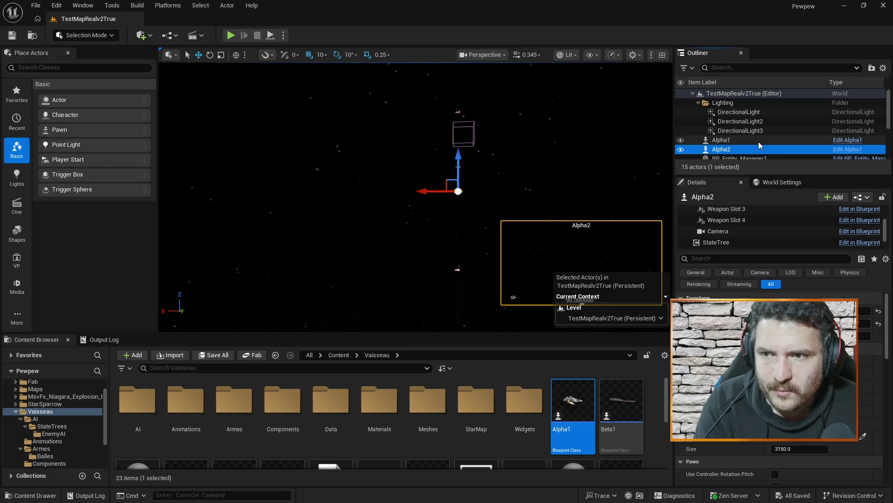
{"action": "left_click", "coordinate": [759, 141]}
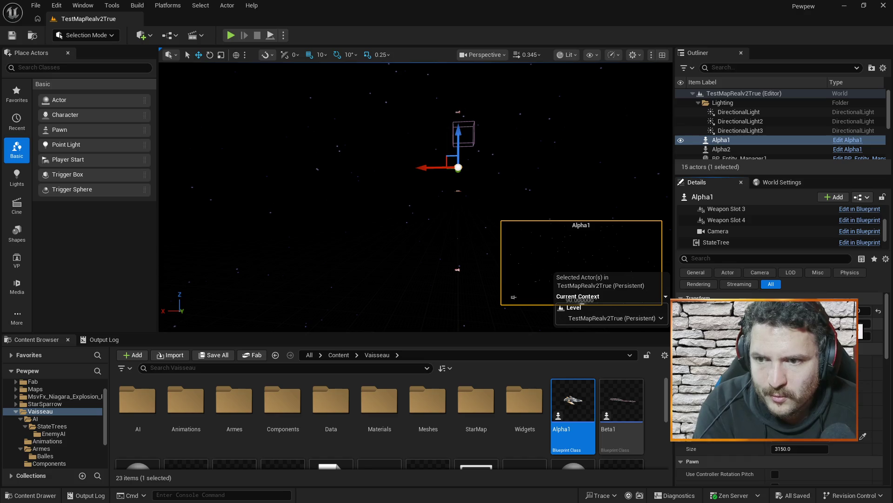
{"action": "left_click", "coordinate": [721, 149]}
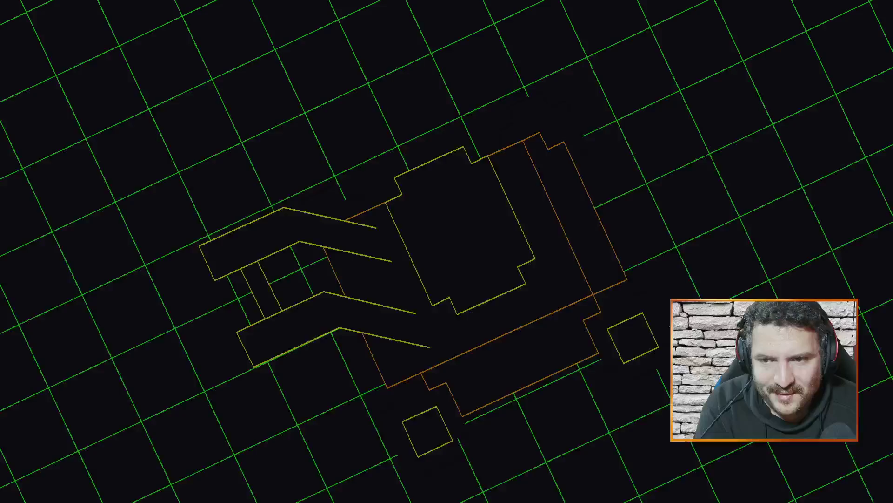
{"action": "scroll", "coordinate": [749, 148], "scroll_direction": "down", "scroll_amount": 5}
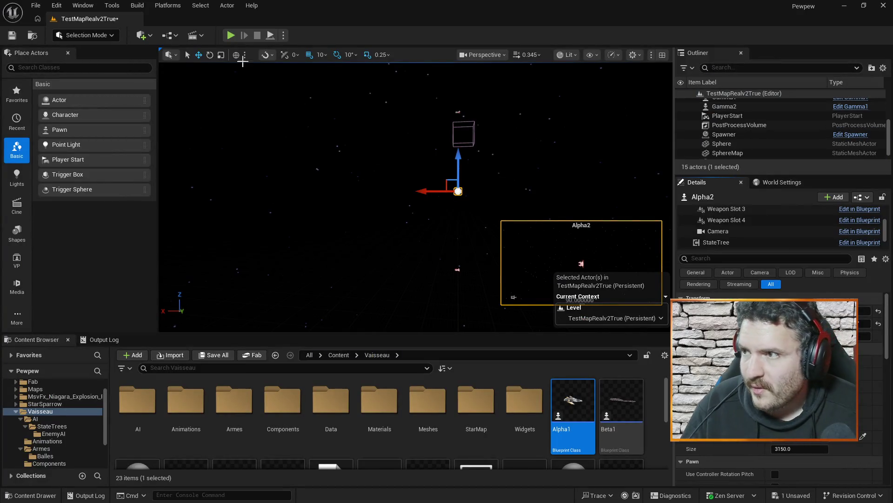
{"action": "left_click", "coordinate": [230, 35]}
{"action": "left_click", "coordinate": [507, 110]}
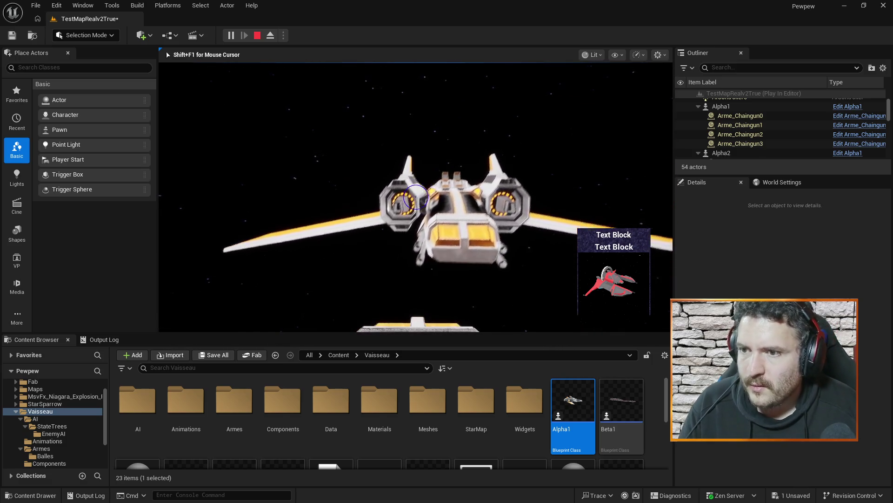
{"action": "key", "text": "Escape"}
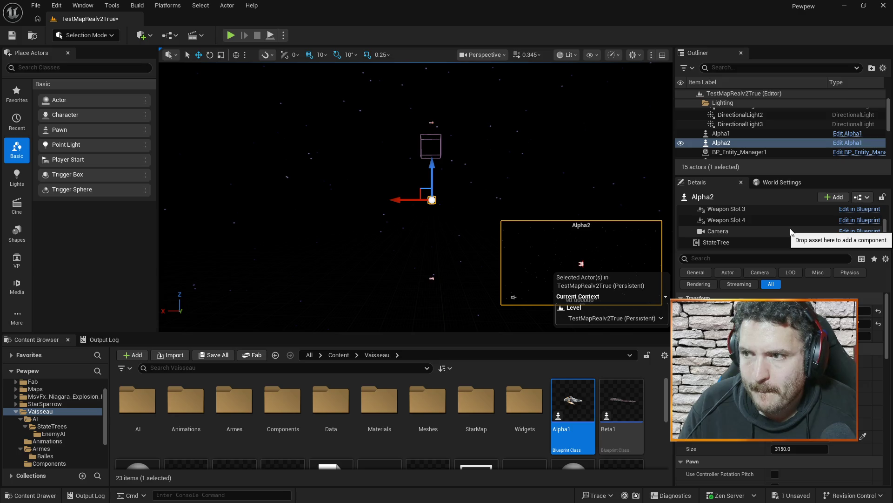
Step: Switch to the Blueprint editor, close a task editor tab, and return to the level
{"action": "key", "text": "alt+Tab"}
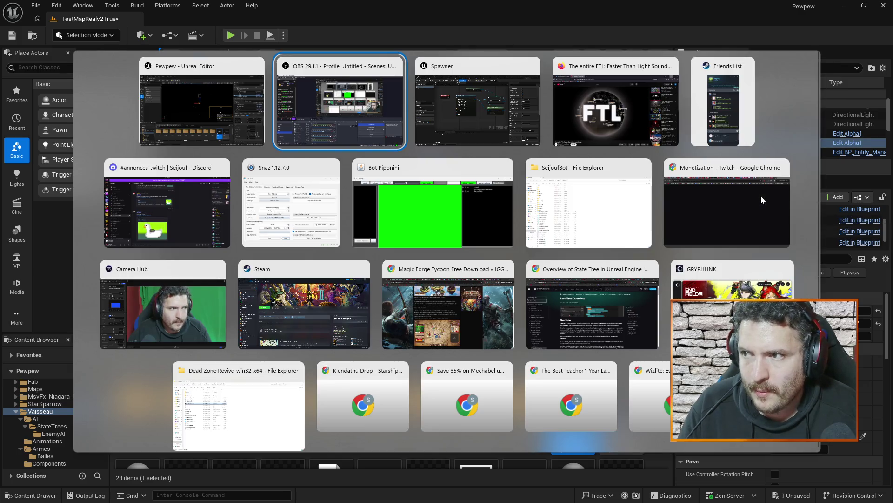
{"action": "key", "text": "alt+Tab"}
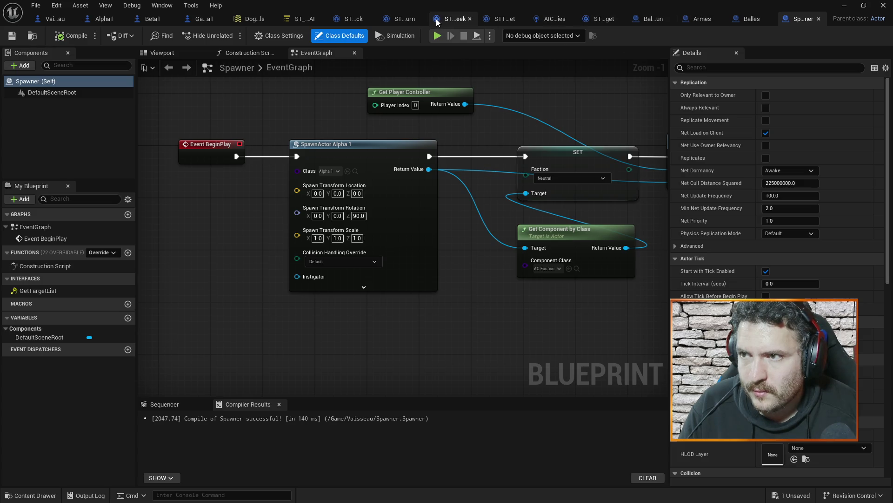
{"action": "left_click", "coordinate": [619, 20]}
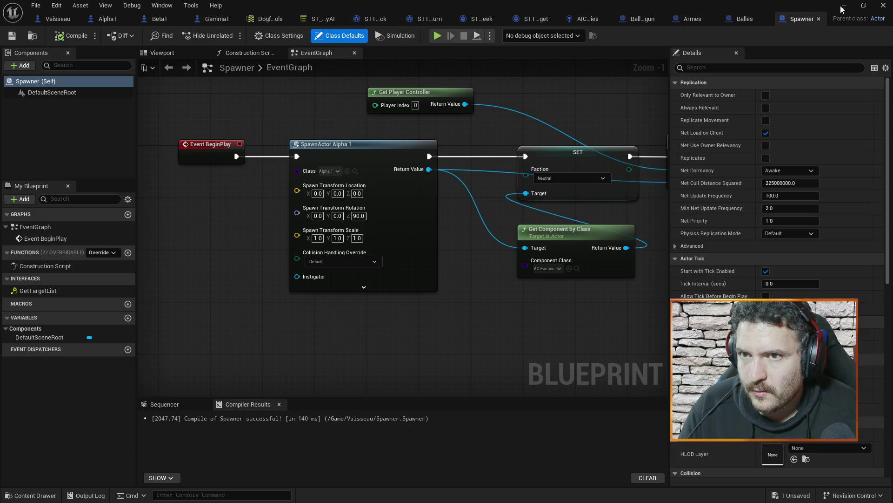
{"action": "left_click", "coordinate": [844, 6]}
Step: Open STT_FleeTarget from the EnemyAI folder and review its Event EnterState logic
{"action": "left_click", "coordinate": [59, 432]}
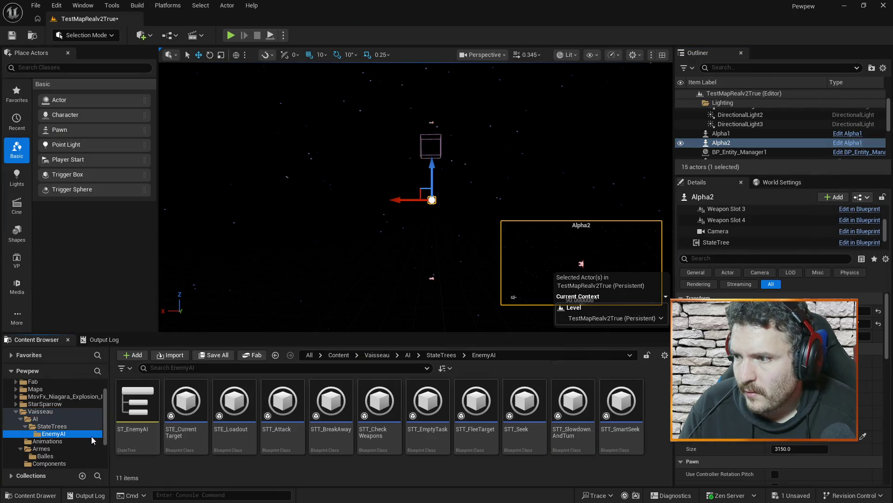
{"action": "double_click", "coordinate": [478, 410]}
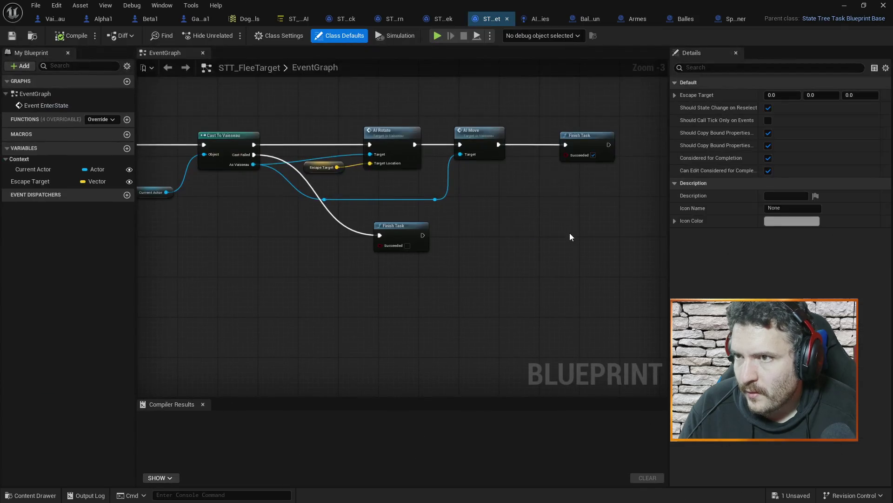
{"action": "left_click_drag", "start_coordinate": [423, 277], "coordinate": [547, 273]}
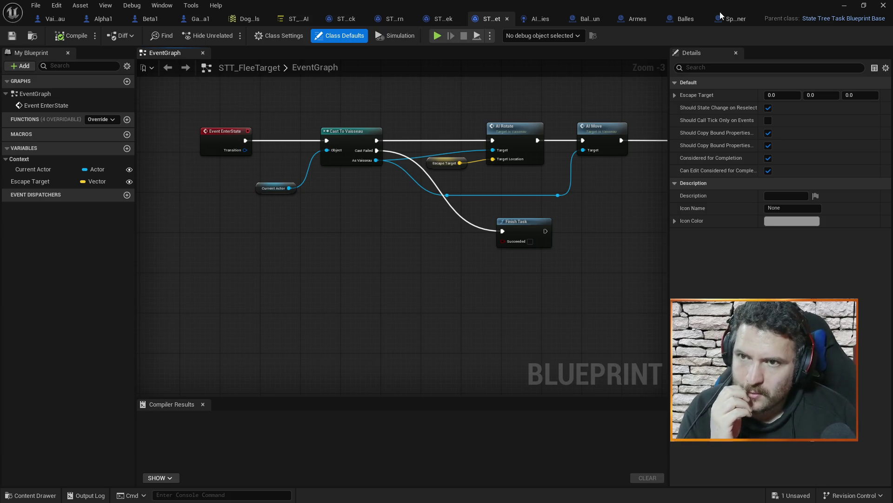
{"action": "left_click", "coordinate": [844, 5]}
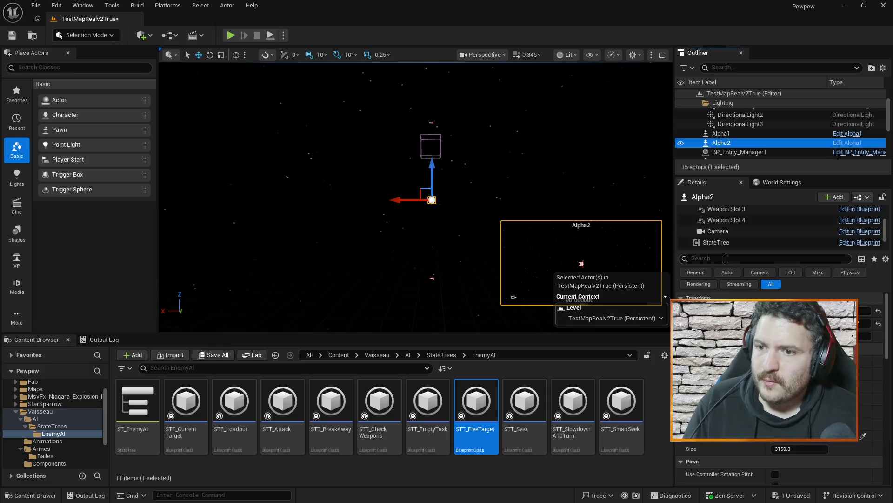
Step: Edit the Gamma2 and Gamma1 location values, then launch a Play In Editor test
{"action": "left_click", "coordinate": [727, 135]}
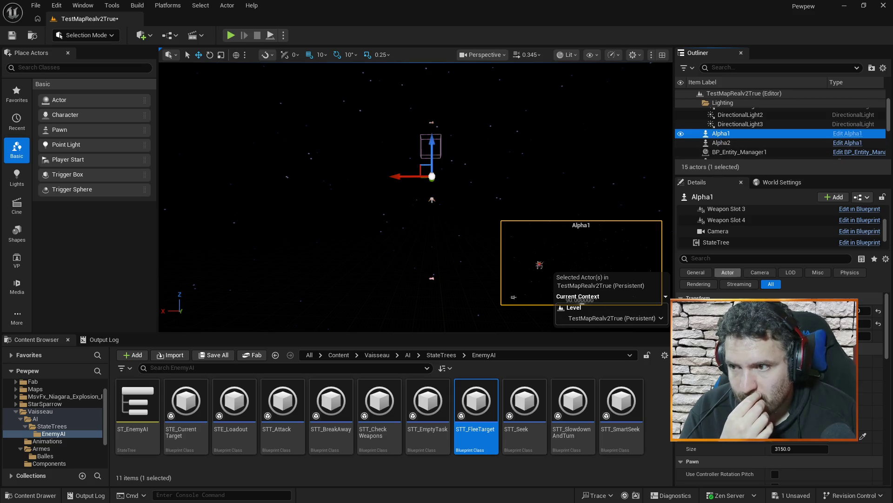
{"action": "scroll", "coordinate": [738, 139], "scroll_direction": "down", "scroll_amount": 3}
{"action": "left_click", "coordinate": [735, 126]}
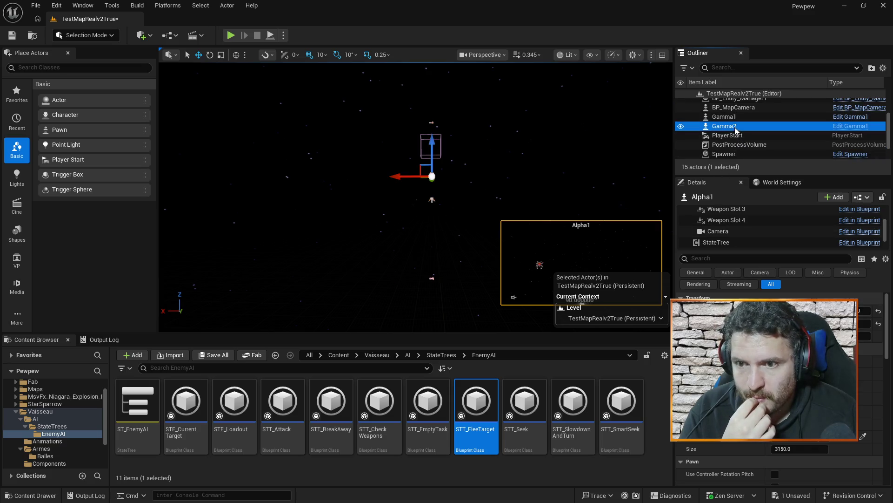
{"action": "left_click", "coordinate": [865, 310]}
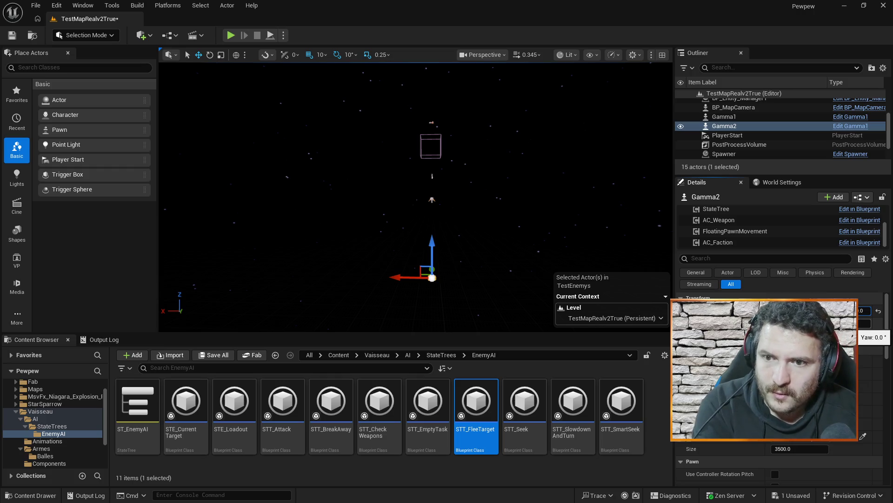
{"action": "left_click", "coordinate": [734, 116]}
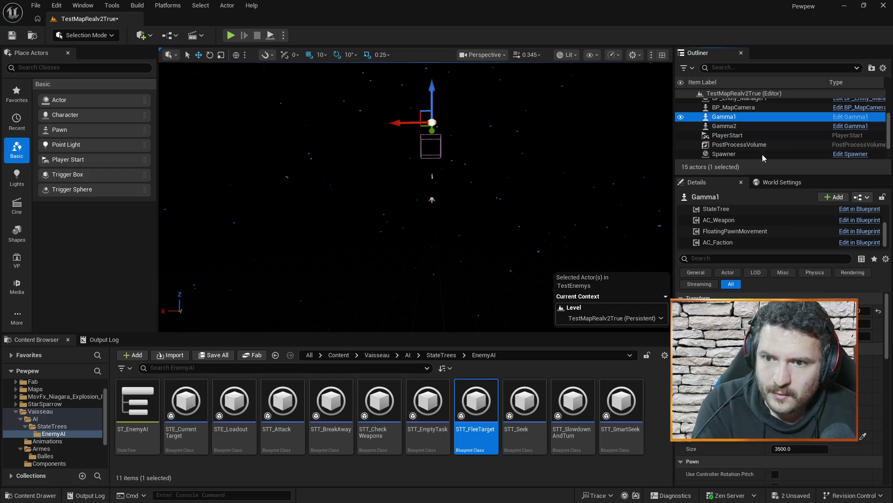
{"action": "left_click", "coordinate": [864, 310]}
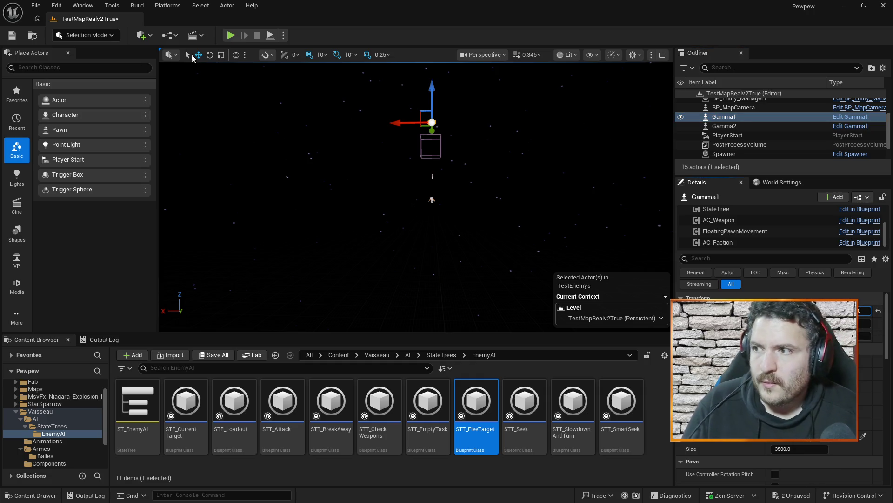
{"action": "left_click", "coordinate": [231, 35]}
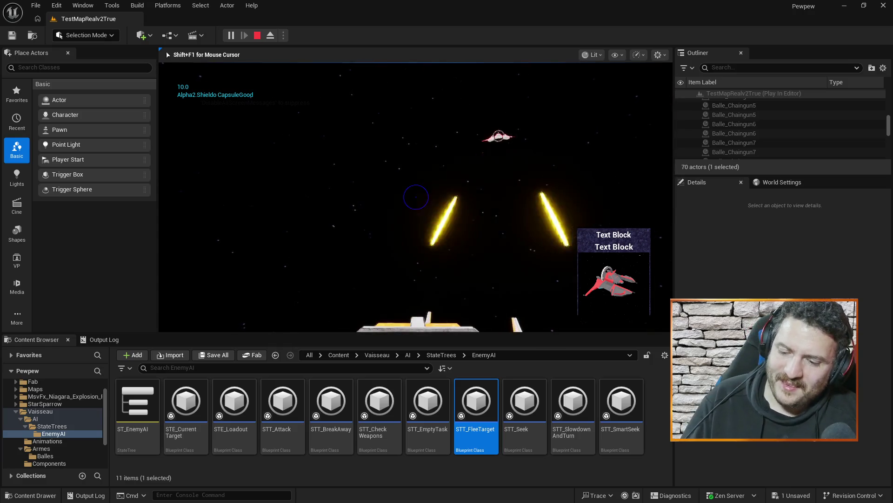
Step: Stop the test, check the Finish Task node in STT_FleeTarget, and switch to ST_EnemyAI
{"action": "key", "text": "Escape"}
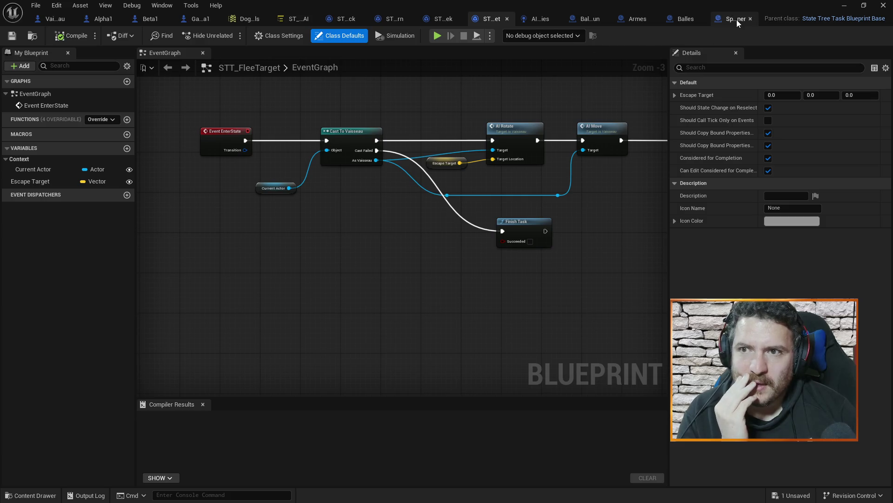
{"action": "left_click_drag", "start_coordinate": [612, 97], "coordinate": [564, 104]}
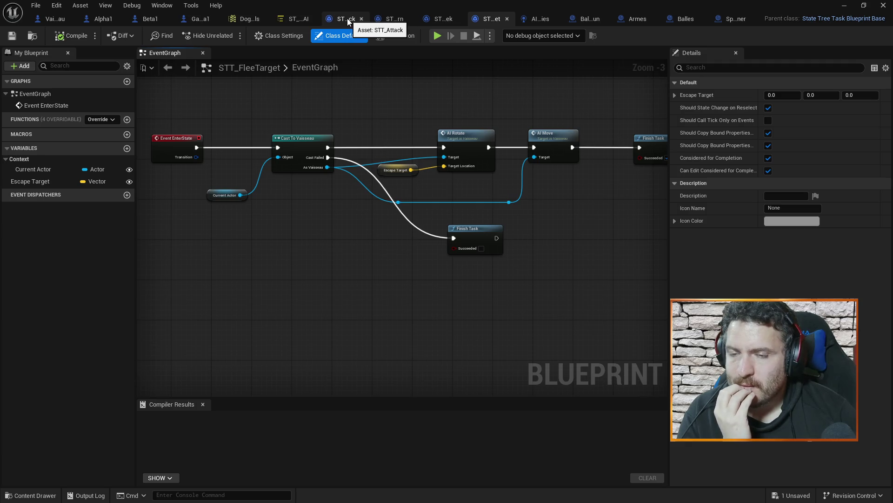
{"action": "left_click", "coordinate": [298, 18]}
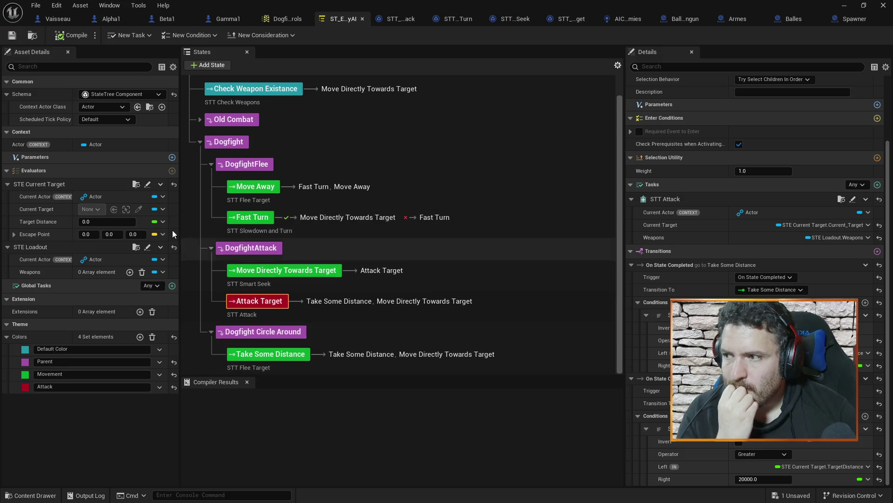
Step: Bind Take Some Distance's Escape Target to STE Current Target's Escape Point, compile, and play-test
{"action": "left_click", "coordinate": [558, 372]}
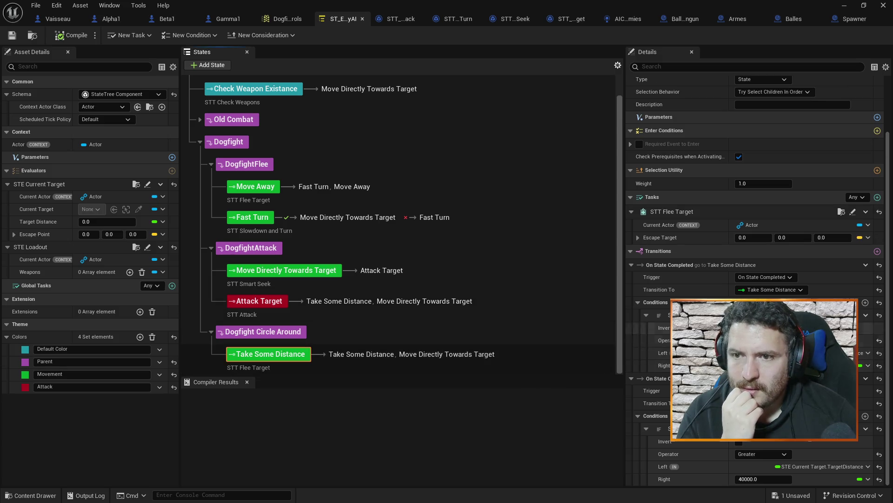
{"action": "left_click", "coordinate": [863, 238]}
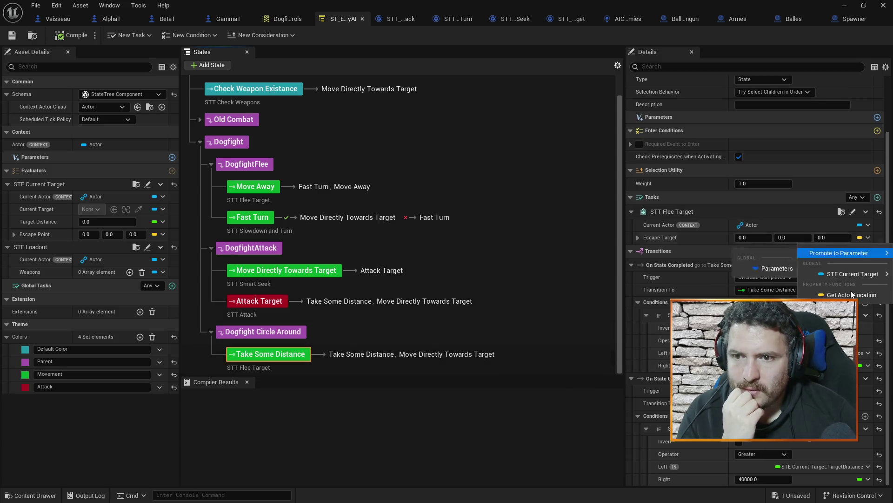
{"action": "mouse_move", "coordinate": [853, 279]}
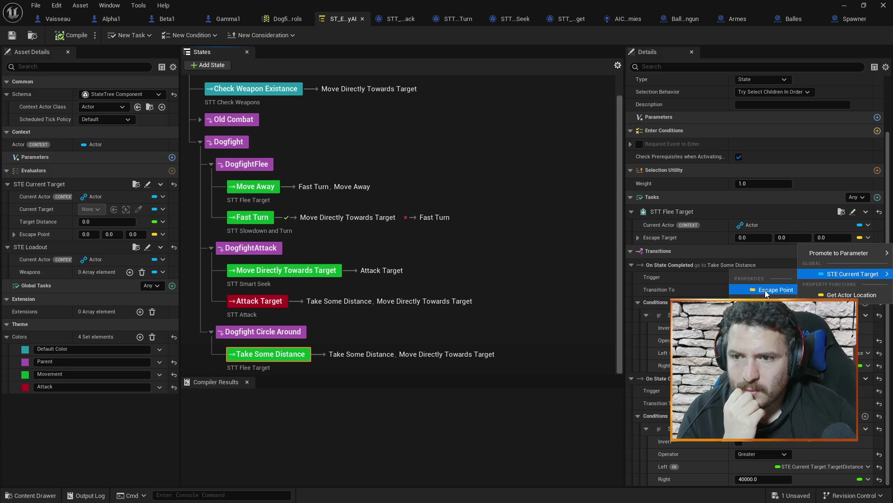
{"action": "left_click", "coordinate": [735, 285]}
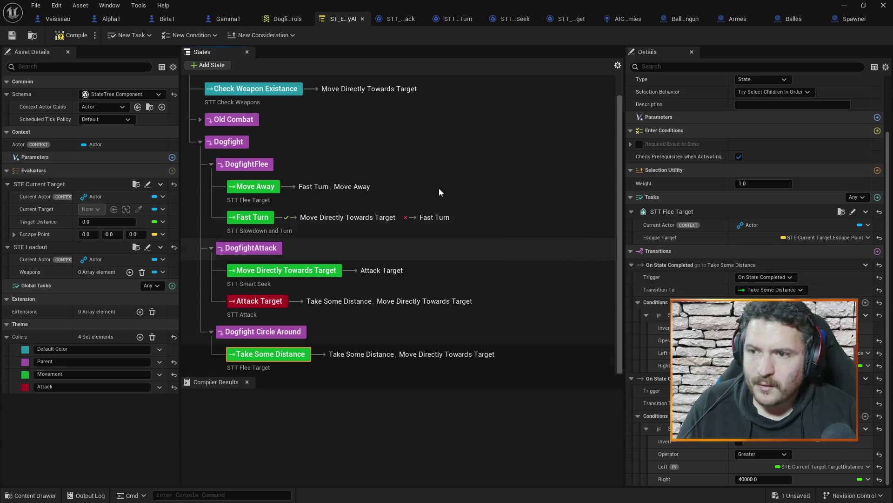
{"action": "left_click", "coordinate": [72, 35]}
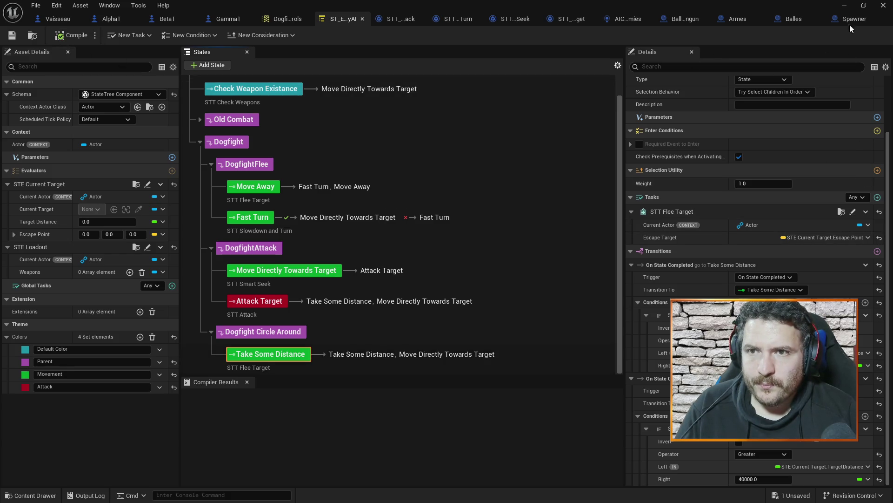
{"action": "left_click", "coordinate": [844, 5]}
{"action": "left_click", "coordinate": [230, 34]}
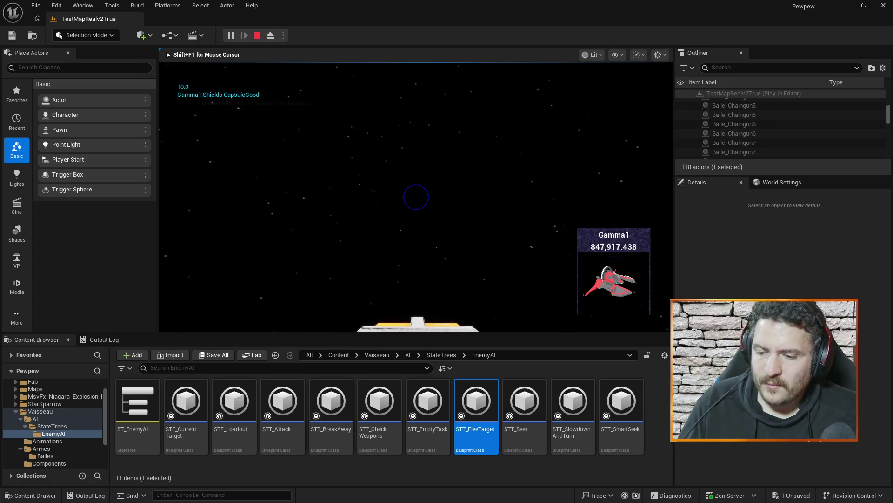
Step: Watch the AI ships dogfight for about two minutes, then end the play session
{"action": "key", "text": "Escape"}
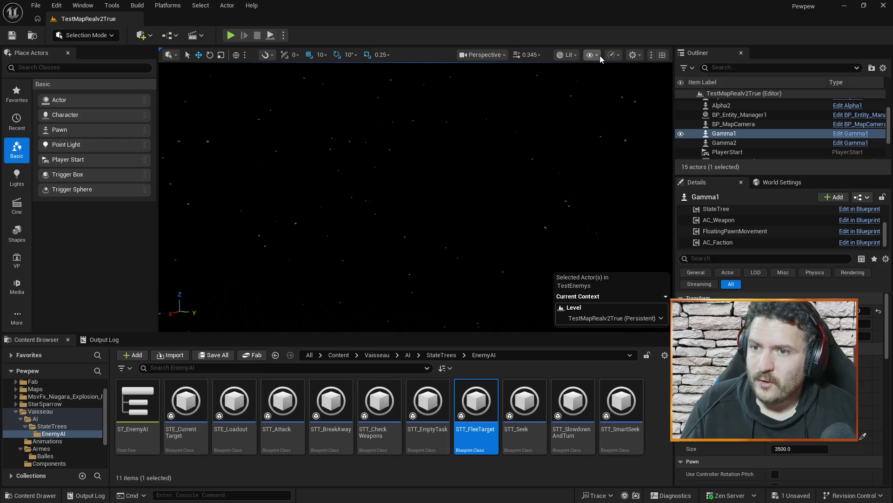
Step: In Alpha1's AC_Weapon component, set the first two Weapon List entries to Arme_Laser
{"action": "key", "text": "alt+Tab"}
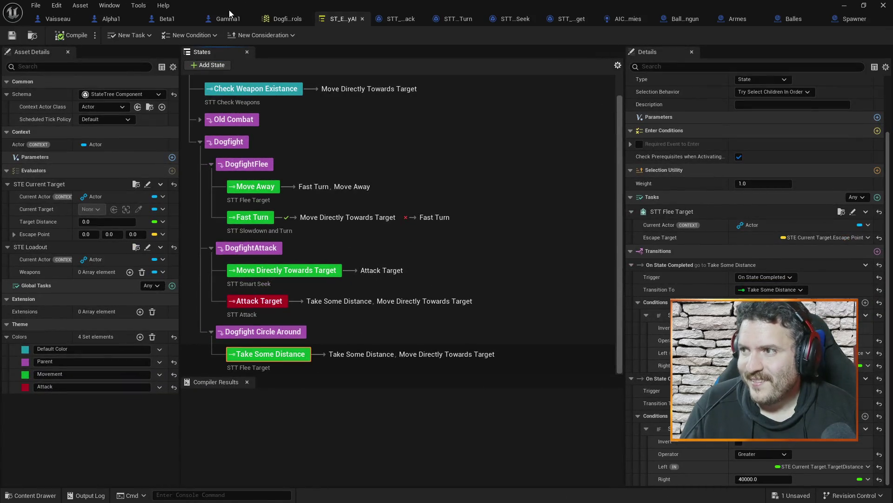
{"action": "left_click", "coordinate": [115, 19]}
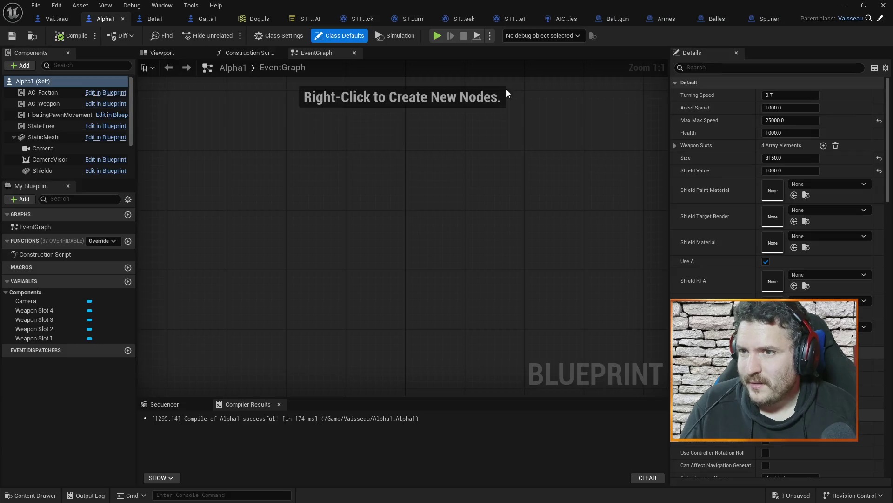
{"action": "left_click", "coordinate": [70, 104]}
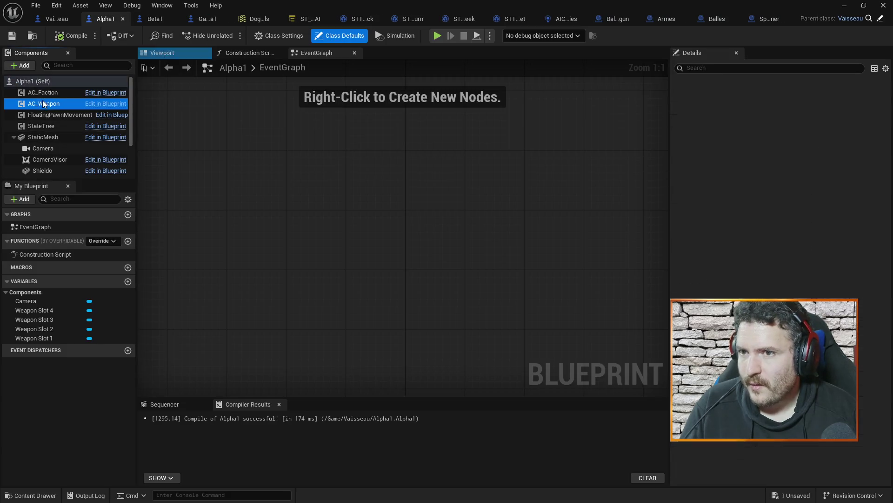
{"action": "left_click", "coordinate": [791, 146]}
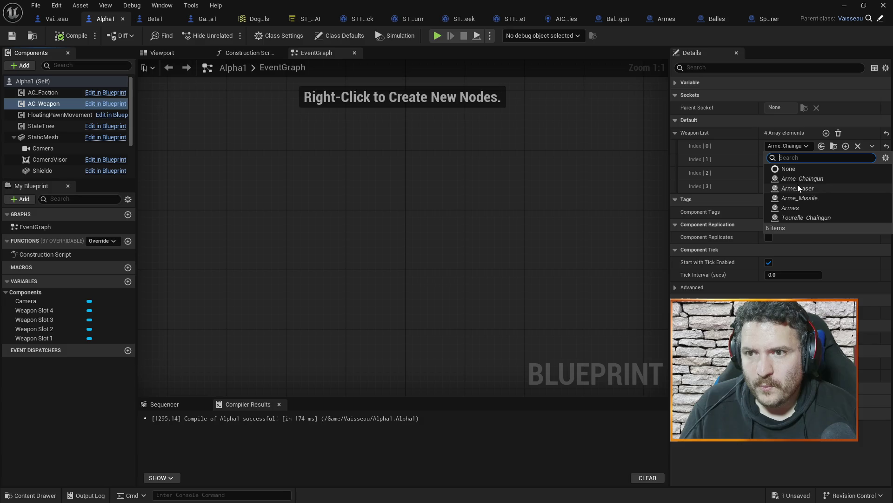
{"action": "left_click", "coordinate": [798, 185]}
{"action": "left_click", "coordinate": [786, 160]}
{"action": "left_click", "coordinate": [789, 203]}
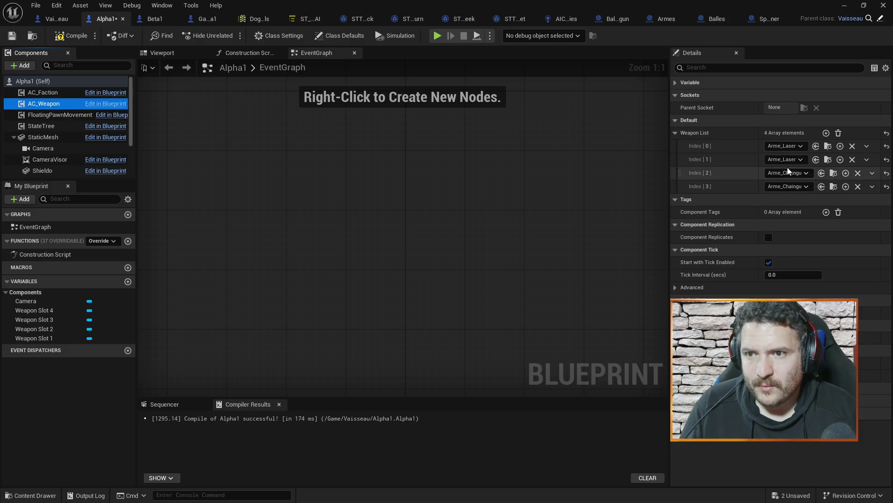
{"action": "left_click", "coordinate": [789, 173]}
{"action": "left_click", "coordinate": [795, 215]}
{"action": "left_click", "coordinate": [783, 159]}
{"action": "left_click", "coordinate": [784, 158]}
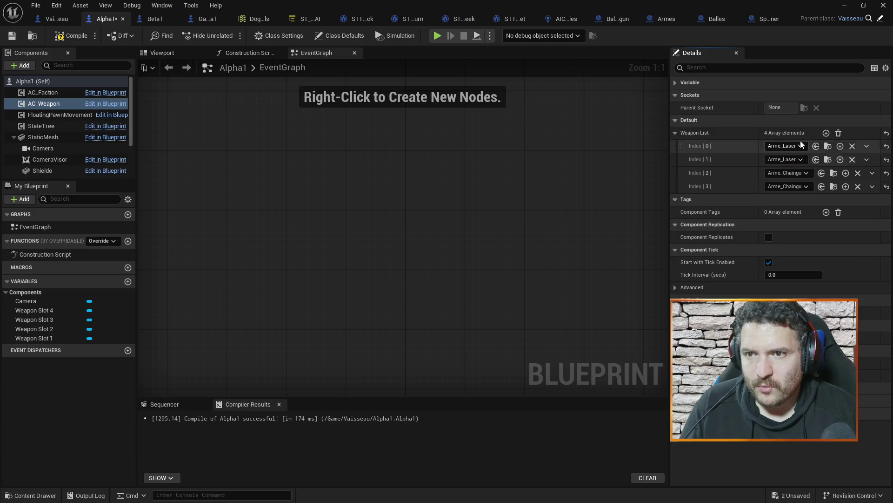
Step: Delete the third and fourth weapon entries and compile Alpha1
{"action": "left_click", "coordinate": [872, 173]}
{"action": "left_click", "coordinate": [871, 198]}
{"action": "left_click", "coordinate": [871, 173]}
{"action": "left_click", "coordinate": [872, 198]}
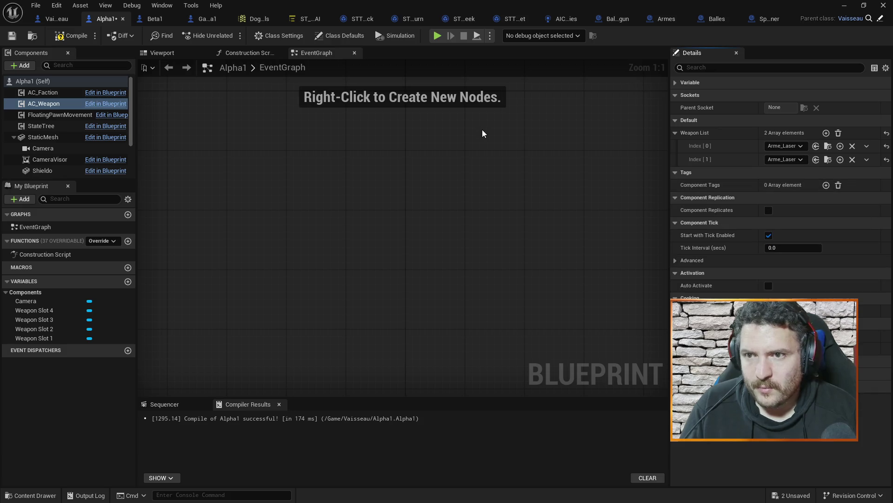
{"action": "left_click", "coordinate": [64, 38]}
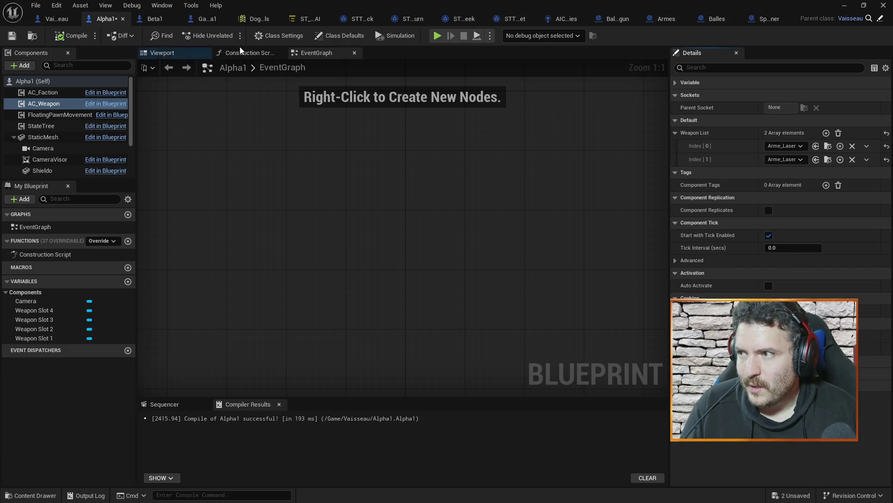
Step: Save Alpha1, then set both of Gamma1's AC_Weapon entries to Arme_Laser
{"action": "key", "text": "ctrl+s"}
{"action": "left_click", "coordinate": [211, 21]}
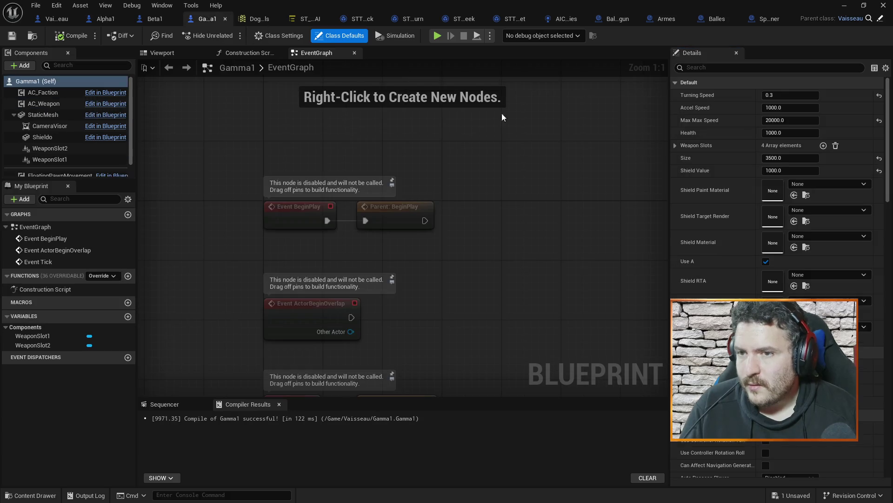
{"action": "left_click", "coordinate": [55, 103]}
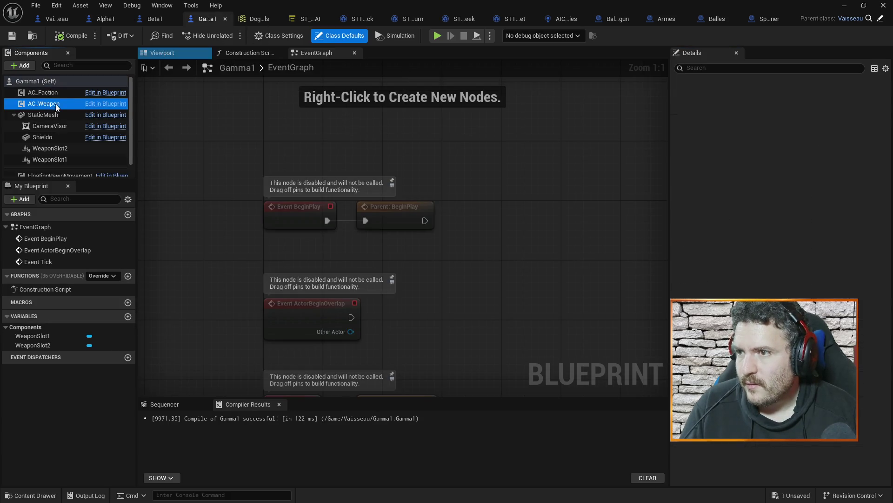
{"action": "left_click", "coordinate": [788, 146]}
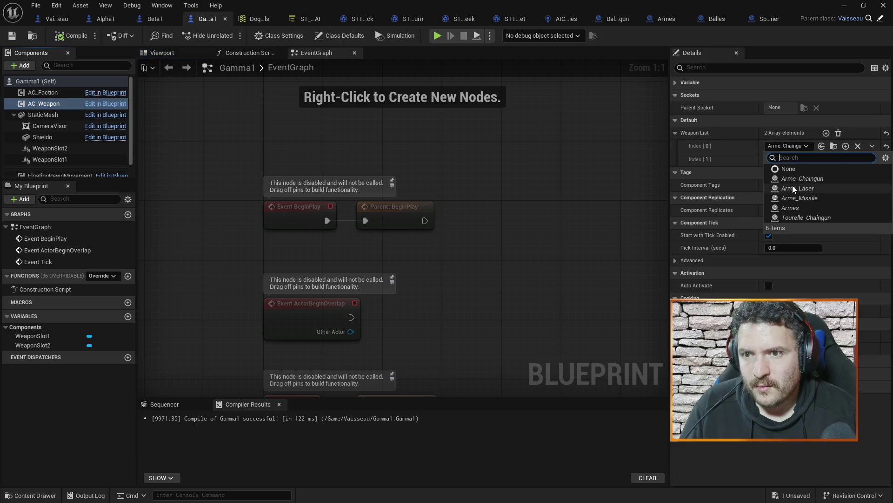
{"action": "left_click", "coordinate": [792, 185]}
{"action": "left_click", "coordinate": [785, 161]}
{"action": "left_click", "coordinate": [792, 202]}
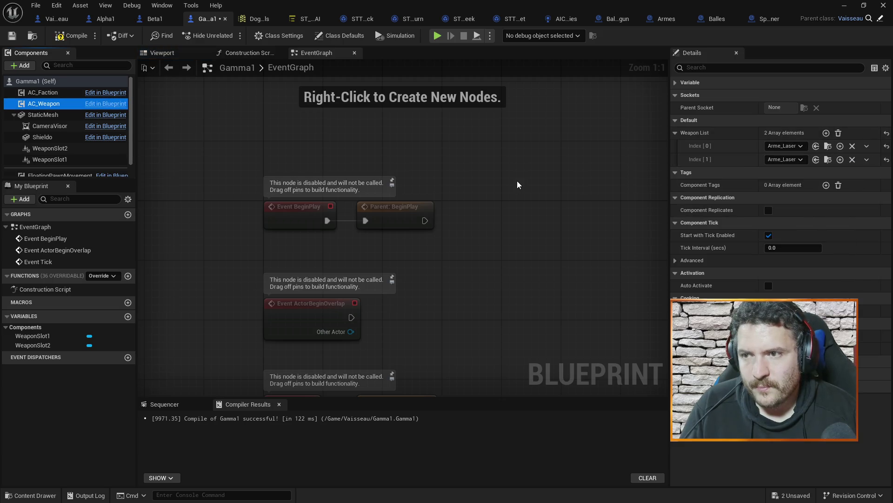
Step: Compile Gamma1 and start a Play In Editor test of the level
{"action": "left_click", "coordinate": [73, 41]}
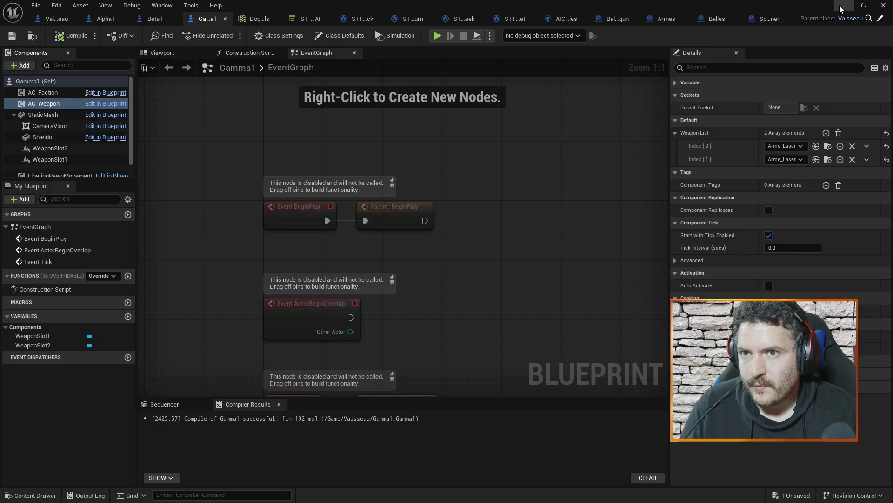
{"action": "left_click", "coordinate": [844, 5]}
{"action": "left_click", "coordinate": [230, 36]}
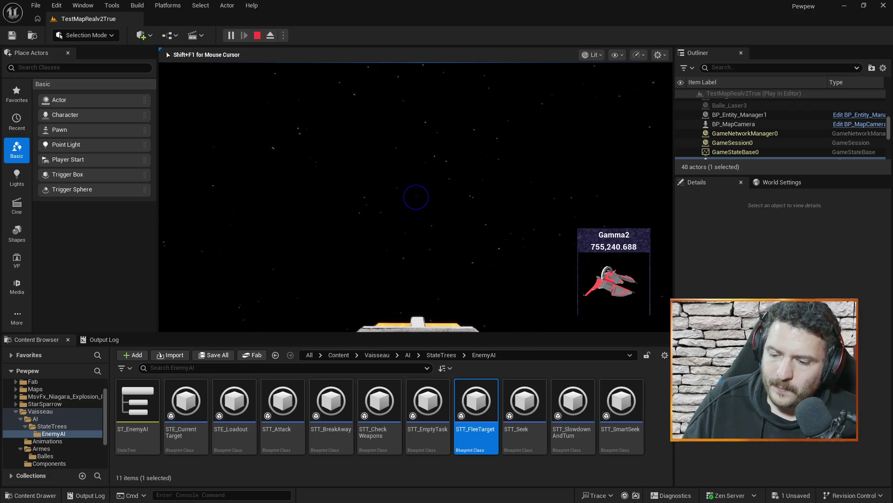
Step: Stop the Play In Editor session with Esc after watching the laser-armed ships fight
{"action": "key", "text": "Escape"}
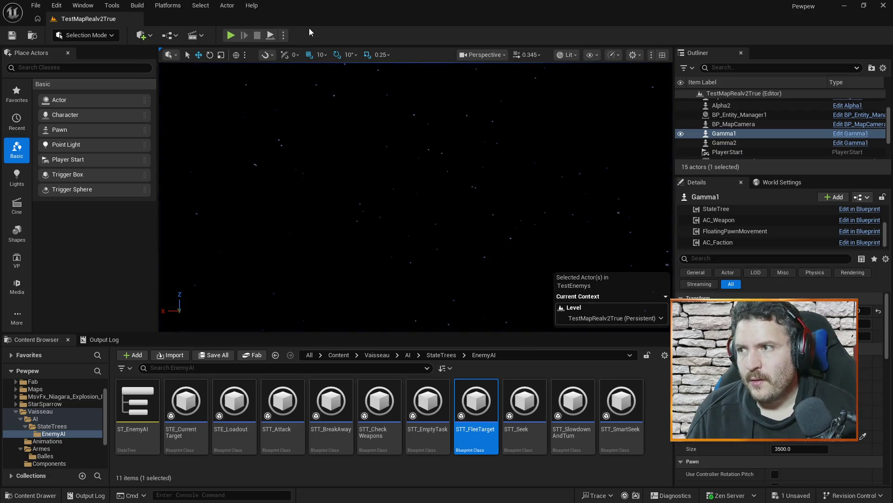
Step: Close the Spawner blueprint tab and bring up the Vaisseau blueprint's EventGraph
{"action": "key", "text": "alt+Tab"}
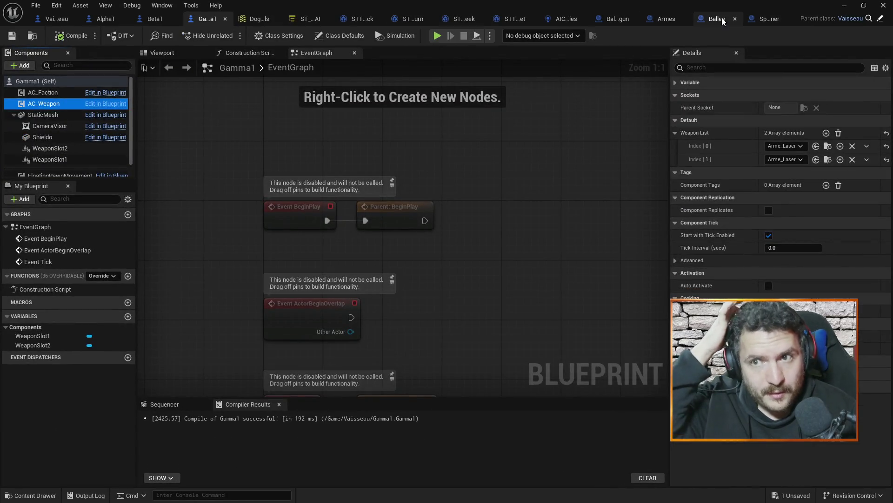
{"action": "left_click", "coordinate": [787, 18]}
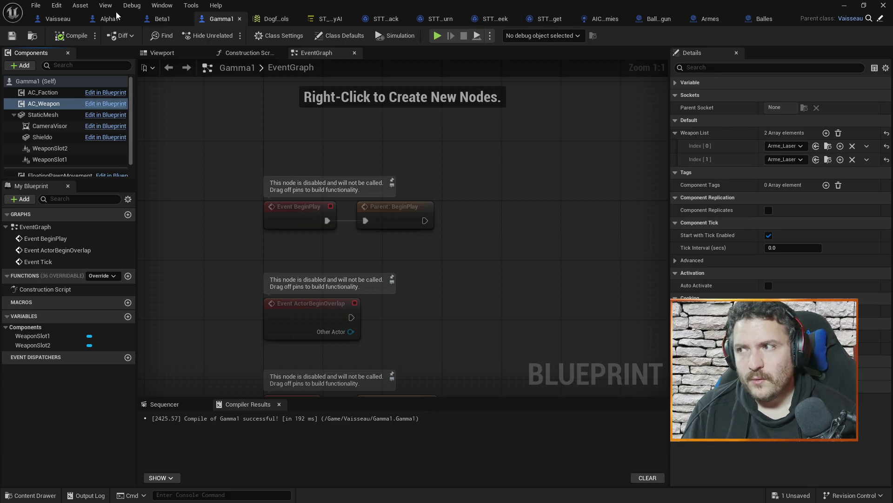
{"action": "left_click", "coordinate": [47, 20]}
{"action": "scroll", "coordinate": [565, 282], "scroll_direction": "down", "scroll_amount": 10}
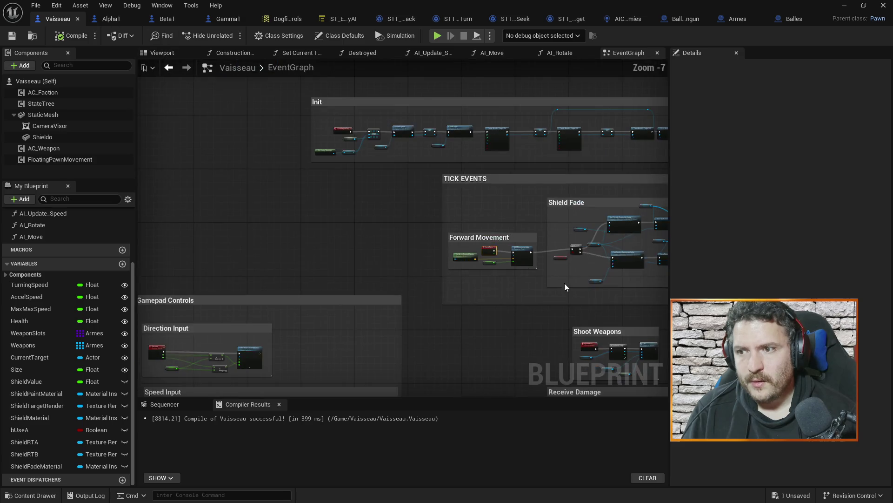
Step: Align the Is Valid node and both Get Material nodes in the Receive Damage group
{"action": "scroll", "coordinate": [489, 299], "scroll_direction": "up", "scroll_amount": 6}
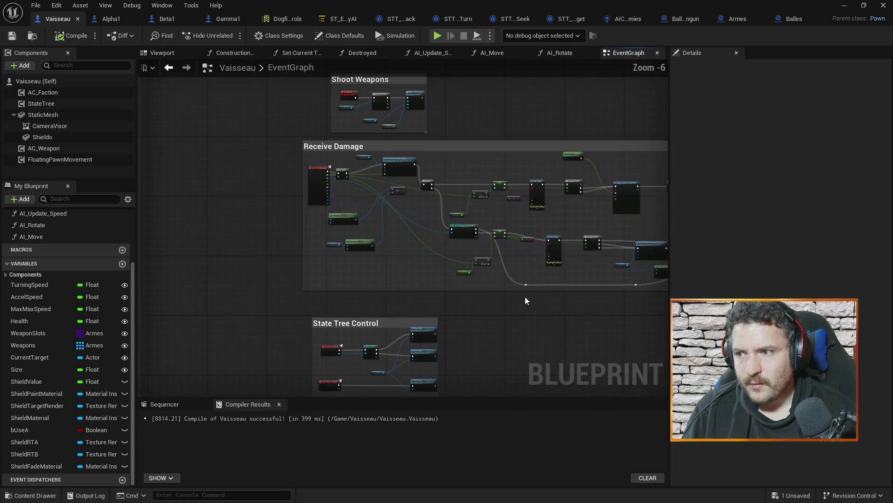
{"action": "scroll", "coordinate": [358, 256], "scroll_direction": "up", "scroll_amount": 2}
{"action": "left_click_drag", "start_coordinate": [330, 161], "coordinate": [396, 230]}
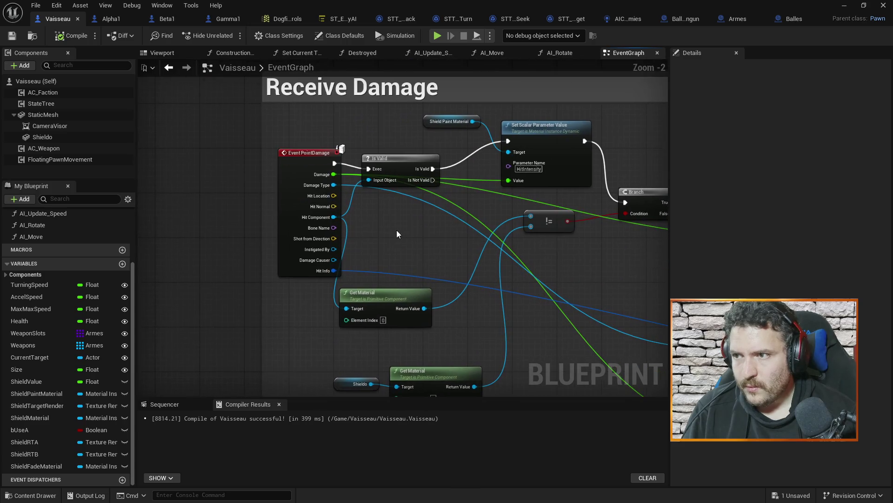
{"action": "mouse_move", "coordinate": [489, 238]}
{"action": "left_mouse_down"}
{"action": "mouse_move", "coordinate": [499, 239]}
{"action": "mouse_move", "coordinate": [427, 233]}
{"action": "left_mouse_up"}
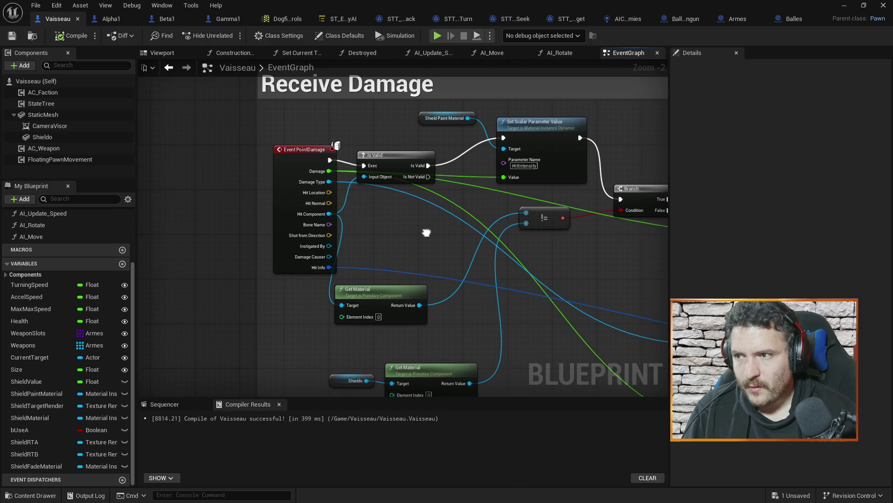
{"action": "left_click_drag", "start_coordinate": [392, 164], "coordinate": [403, 158]}
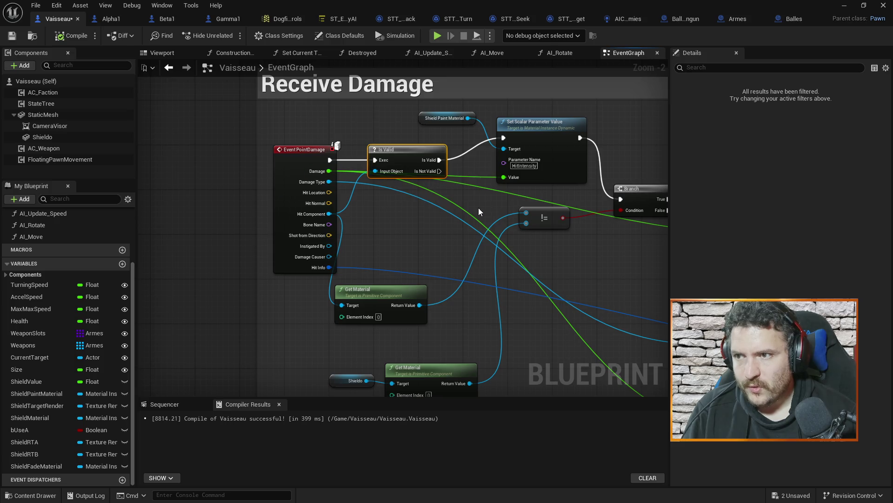
{"action": "left_click_drag", "start_coordinate": [463, 211], "coordinate": [413, 208]}
{"action": "left_click_drag", "start_coordinate": [558, 257], "coordinate": [460, 242]}
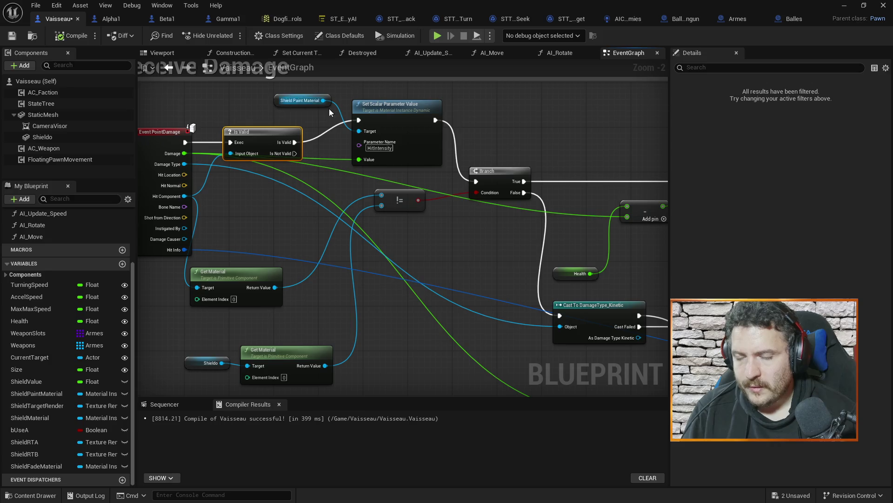
{"action": "mouse_move", "coordinate": [559, 124]}
{"action": "left_mouse_down"}
{"action": "mouse_move", "coordinate": [623, 170]}
{"action": "mouse_move", "coordinate": [621, 188]}
{"action": "mouse_move", "coordinate": [508, 159]}
{"action": "mouse_move", "coordinate": [495, 233]}
{"action": "mouse_move", "coordinate": [554, 194]}
{"action": "left_mouse_up"}
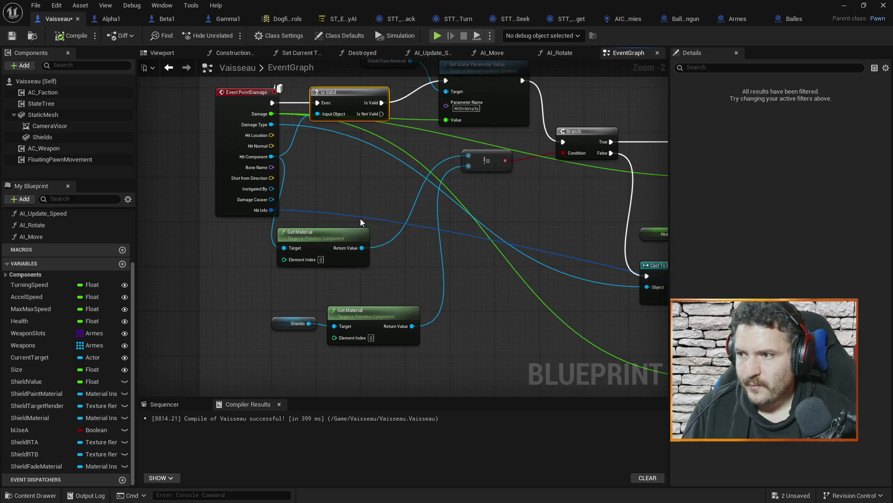
{"action": "left_click_drag", "start_coordinate": [345, 236], "coordinate": [387, 194]}
{"action": "mouse_move", "coordinate": [521, 321]}
{"action": "left_mouse_down"}
{"action": "mouse_move", "coordinate": [467, 329]}
{"action": "mouse_move", "coordinate": [328, 321]}
{"action": "left_mouse_up"}
{"action": "left_click_drag", "start_coordinate": [595, 252], "coordinate": [468, 250]}
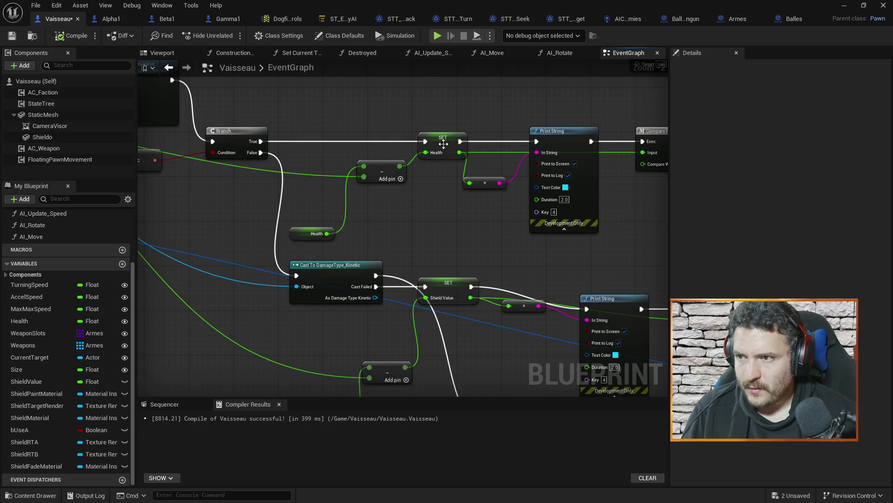
{"action": "mouse_move", "coordinate": [415, 216]}
{"action": "left_mouse_down"}
{"action": "mouse_move", "coordinate": [534, 232]}
{"action": "mouse_move", "coordinate": [618, 256]}
{"action": "left_mouse_up"}
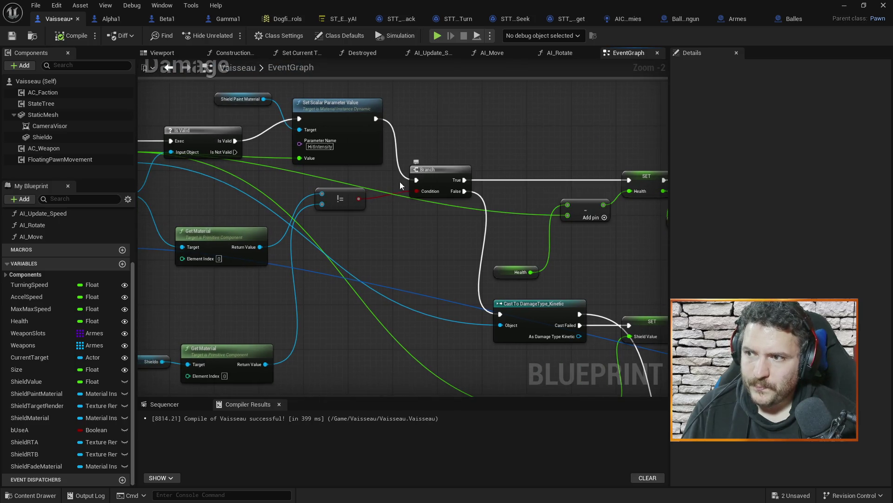
{"action": "left_click_drag", "start_coordinate": [319, 236], "coordinate": [410, 224]}
{"action": "left_click_drag", "start_coordinate": [312, 225], "coordinate": [310, 207]}
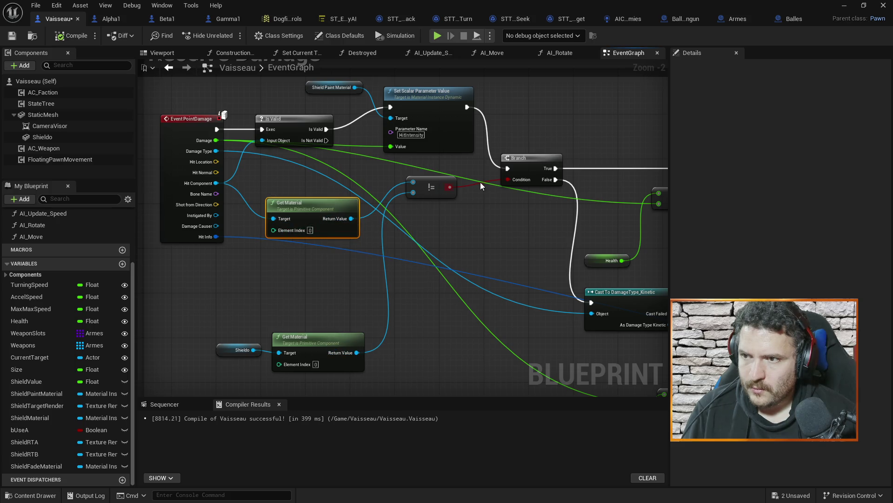
Step: Move the shield Print String up and reposition its conversion node ahead of it
{"action": "mouse_move", "coordinate": [514, 185]}
{"action": "left_mouse_down"}
{"action": "mouse_move", "coordinate": [462, 253]}
{"action": "mouse_move", "coordinate": [303, 245]}
{"action": "mouse_move", "coordinate": [454, 251]}
{"action": "left_mouse_up"}
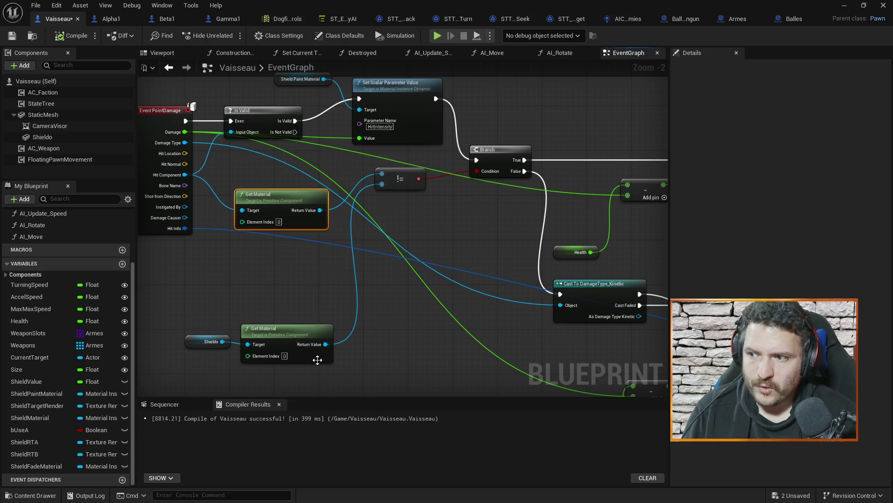
{"action": "left_click_drag", "start_coordinate": [534, 174], "coordinate": [412, 196]}
{"action": "left_click_drag", "start_coordinate": [476, 318], "coordinate": [430, 248]}
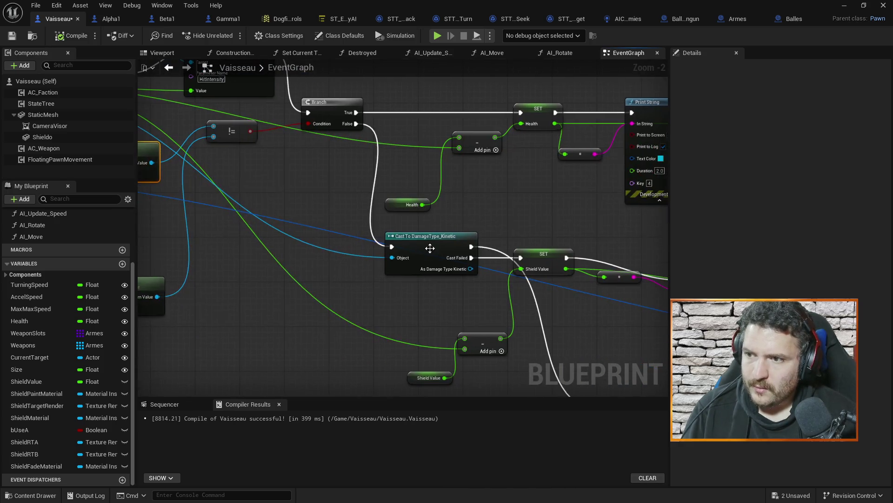
{"action": "left_click_drag", "start_coordinate": [469, 296], "coordinate": [459, 366]}
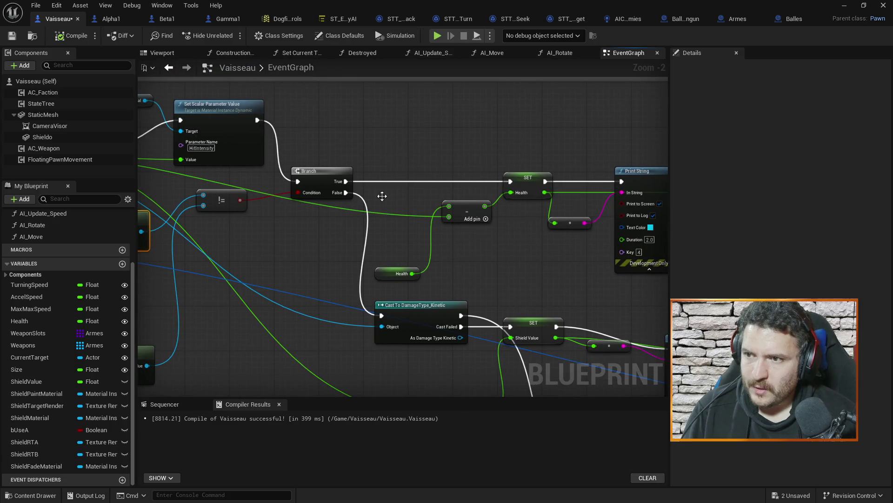
{"action": "left_click_drag", "start_coordinate": [511, 352], "coordinate": [451, 265]}
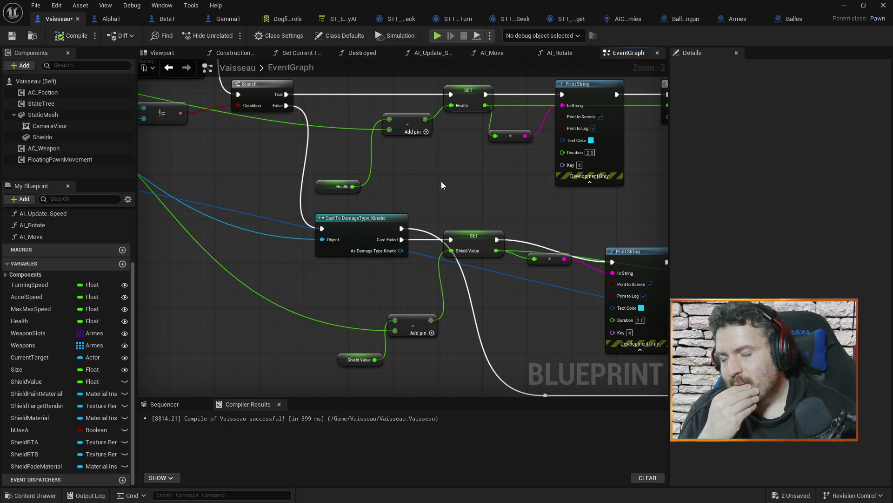
{"action": "left_click_drag", "start_coordinate": [441, 190], "coordinate": [386, 164]}
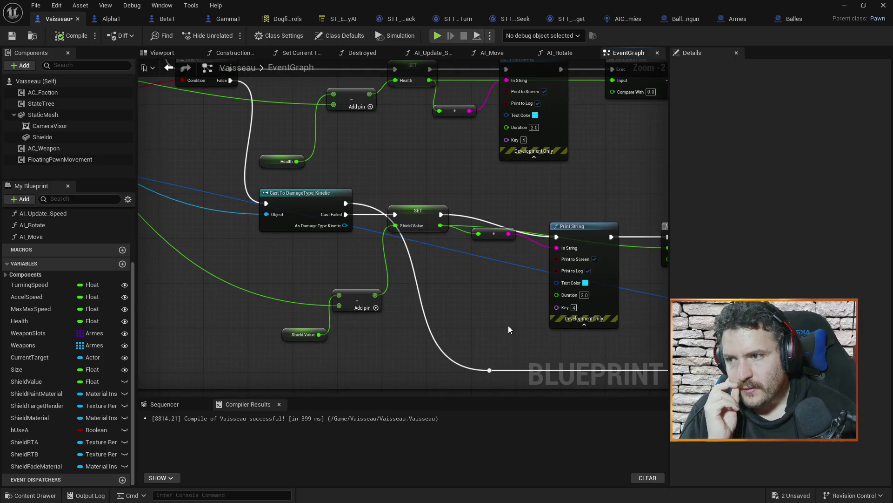
{"action": "left_click_drag", "start_coordinate": [505, 188], "coordinate": [409, 182]}
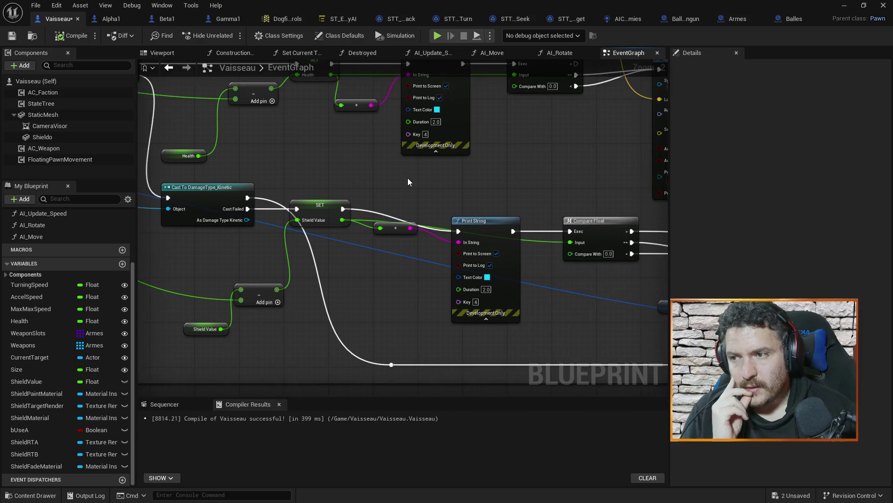
{"action": "left_click_drag", "start_coordinate": [480, 220], "coordinate": [489, 199]}
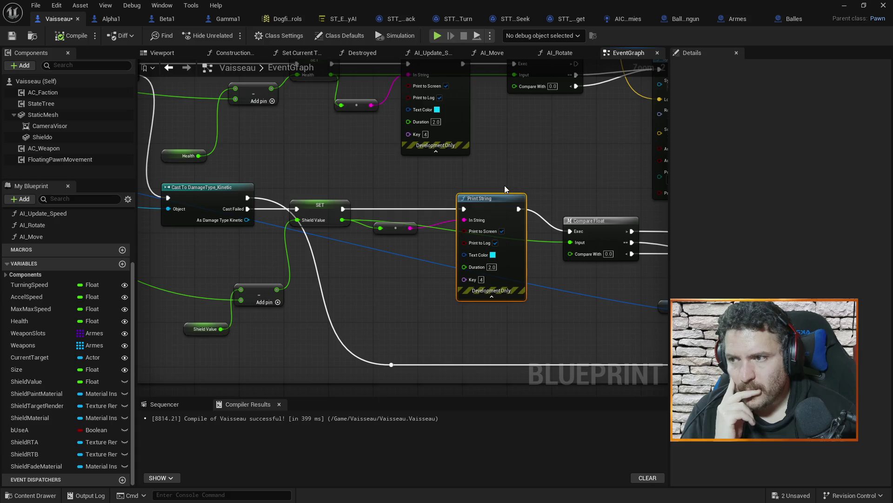
{"action": "left_click_drag", "start_coordinate": [393, 231], "coordinate": [398, 242]}
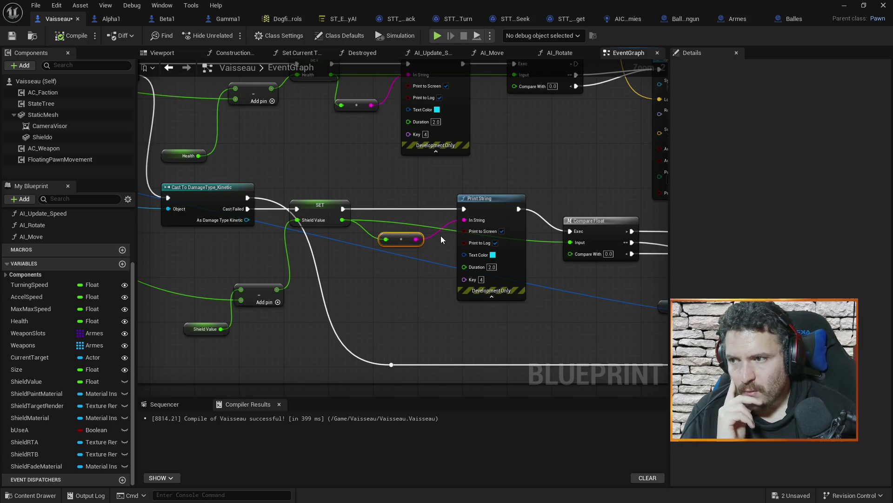
{"action": "left_click_drag", "start_coordinate": [406, 76], "coordinate": [423, 159]}
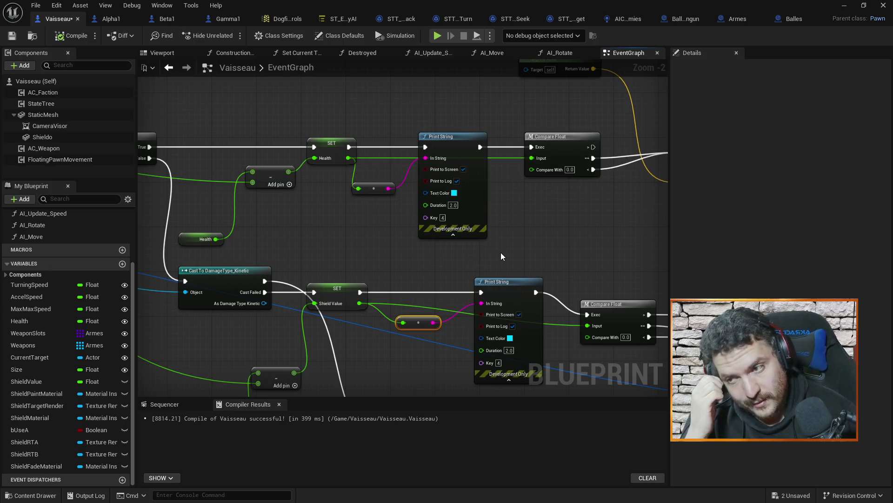
{"action": "mouse_move", "coordinate": [530, 246]}
{"action": "left_mouse_down"}
{"action": "mouse_move", "coordinate": [524, 232]}
{"action": "mouse_move", "coordinate": [532, 222]}
{"action": "mouse_move", "coordinate": [511, 195]}
{"action": "mouse_move", "coordinate": [518, 176]}
{"action": "mouse_move", "coordinate": [499, 189]}
{"action": "left_mouse_up"}
Step: Set the shield-value Print String's Key to 5
{"action": "left_click", "coordinate": [466, 296]}
{"action": "type", "text": "5"}
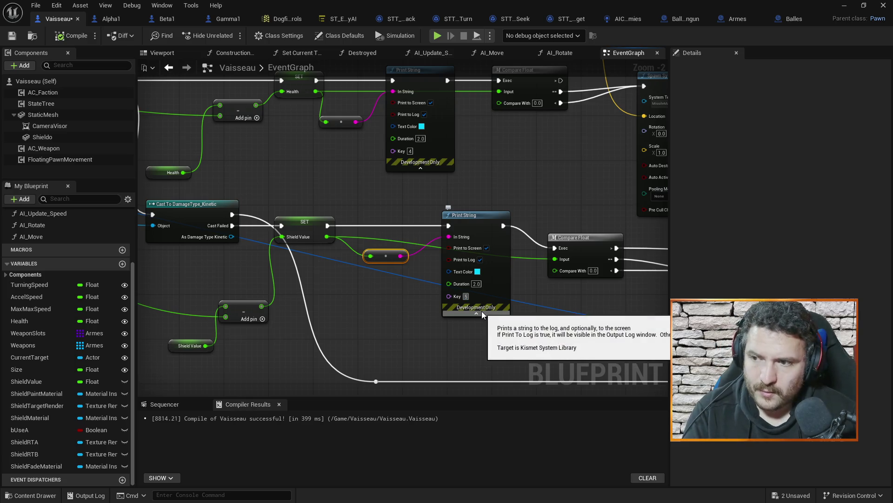
{"action": "left_click", "coordinate": [521, 176]}
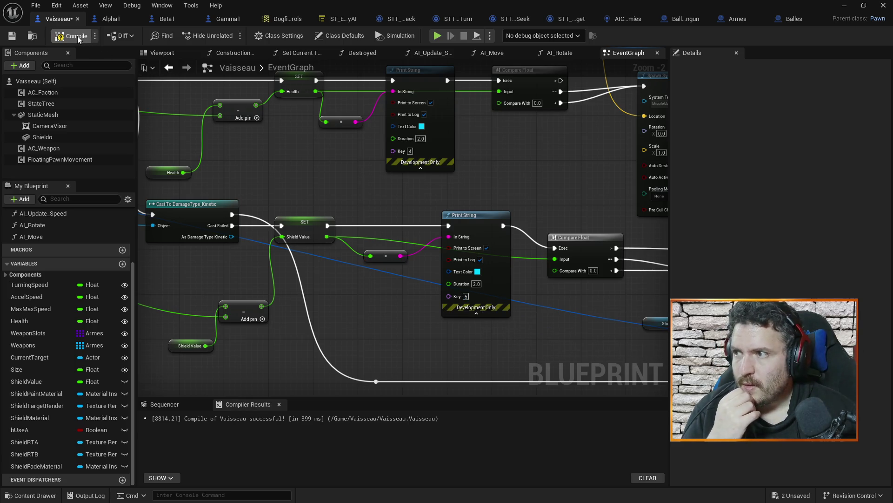
{"action": "left_click_drag", "start_coordinate": [581, 202], "coordinate": [580, 235]}
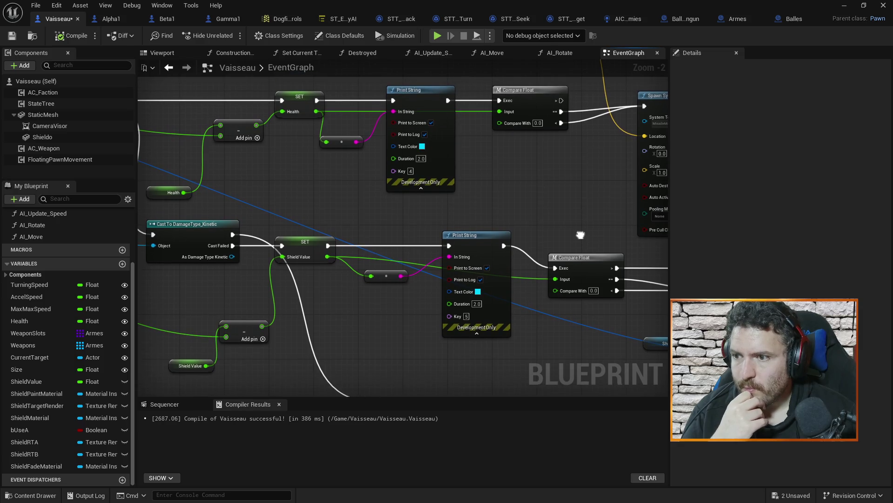
Step: Make the shield message text pink and the health message text green
{"action": "left_click", "coordinate": [477, 291]}
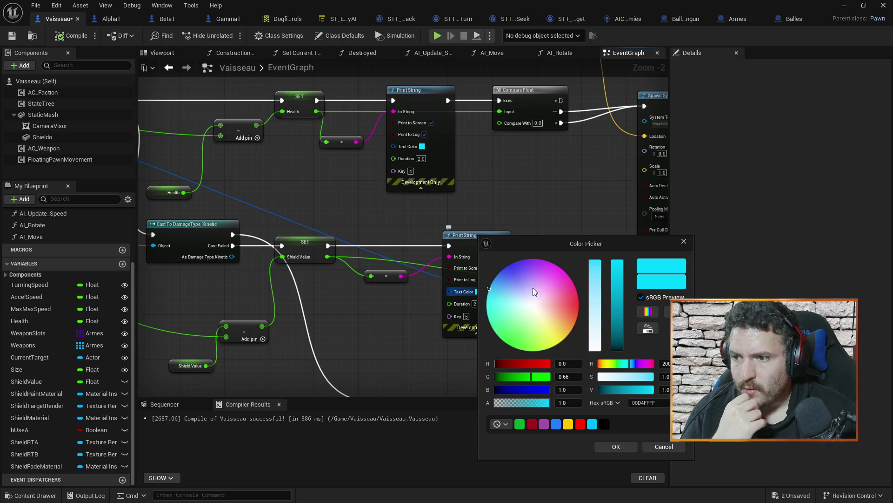
{"action": "mouse_move", "coordinate": [496, 293]}
{"action": "left_mouse_down"}
{"action": "mouse_move", "coordinate": [519, 298]}
{"action": "mouse_move", "coordinate": [559, 277]}
{"action": "left_mouse_up"}
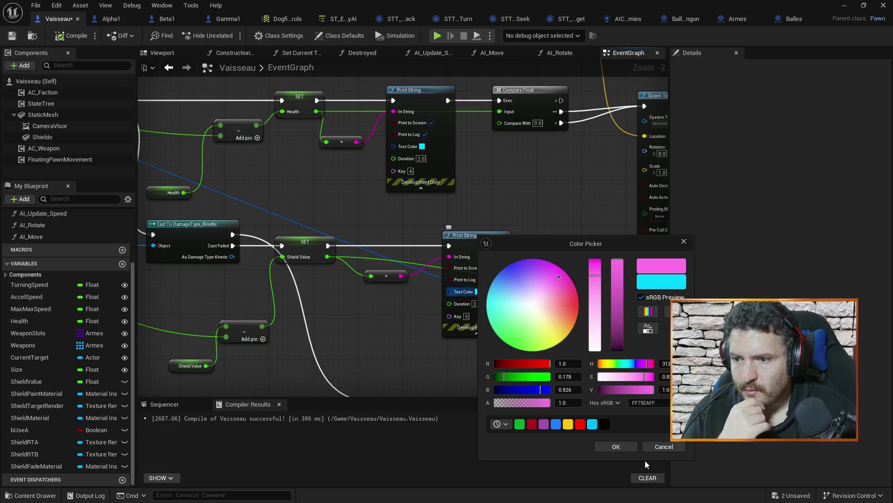
{"action": "left_click", "coordinate": [613, 447]}
{"action": "left_click", "coordinate": [423, 146]}
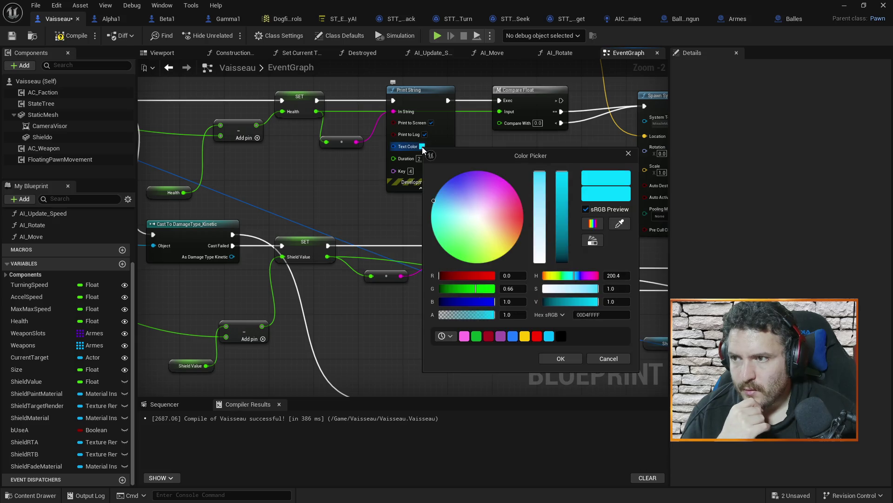
{"action": "left_click_drag", "start_coordinate": [515, 233], "coordinate": [498, 266]}
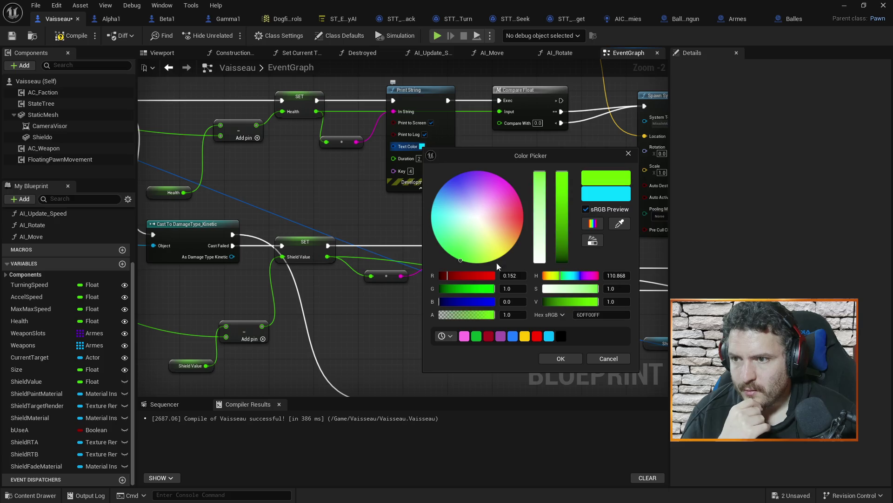
{"action": "left_click", "coordinate": [558, 360]}
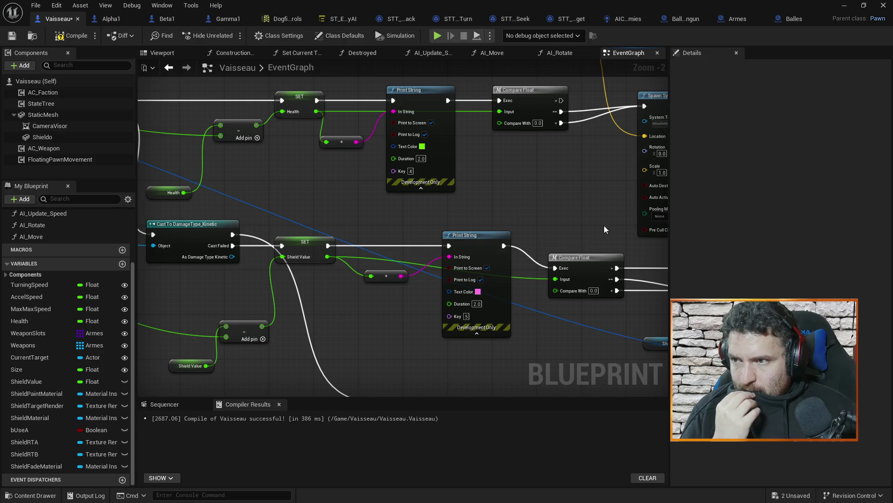
{"action": "mouse_move", "coordinate": [526, 187]}
{"action": "left_mouse_down"}
{"action": "mouse_move", "coordinate": [506, 195]}
{"action": "mouse_move", "coordinate": [470, 168]}
{"action": "mouse_move", "coordinate": [452, 217]}
{"action": "mouse_move", "coordinate": [382, 215]}
{"action": "mouse_move", "coordinate": [357, 200]}
{"action": "mouse_move", "coordinate": [390, 187]}
{"action": "left_mouse_up"}
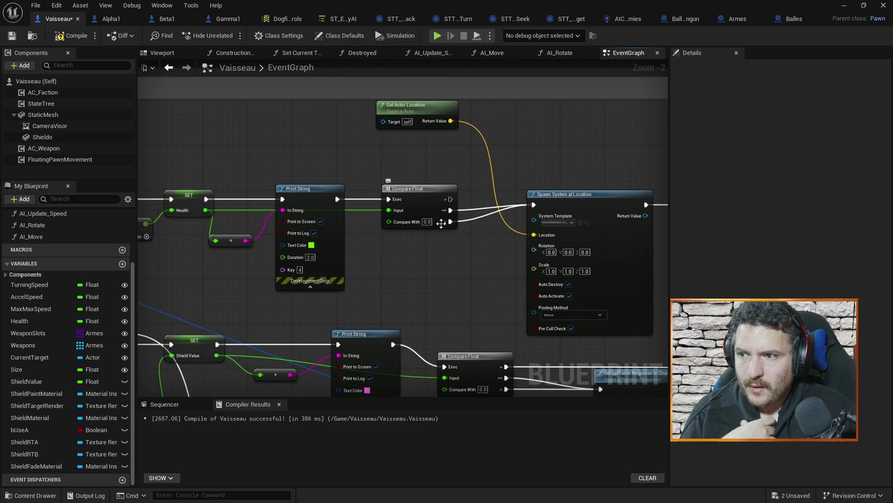
Step: Pan through the Vaisseau graph and compile the ship blueprint with F7
{"action": "left_click_drag", "start_coordinate": [562, 167], "coordinate": [409, 146]}
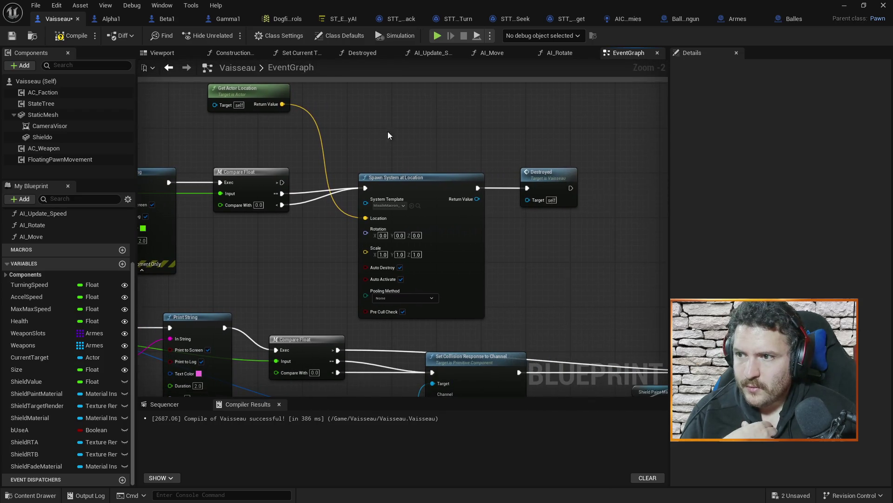
{"action": "left_click_drag", "start_coordinate": [590, 271], "coordinate": [584, 215]}
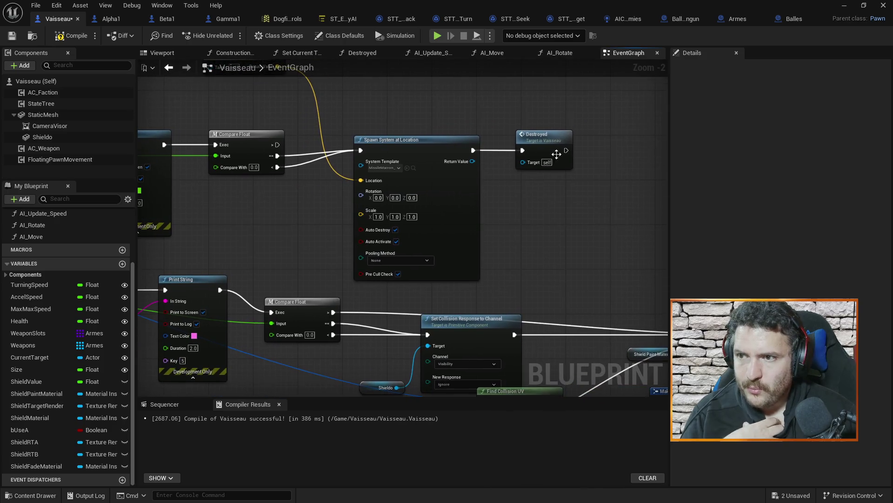
{"action": "left_click_drag", "start_coordinate": [525, 245], "coordinate": [566, 291]}
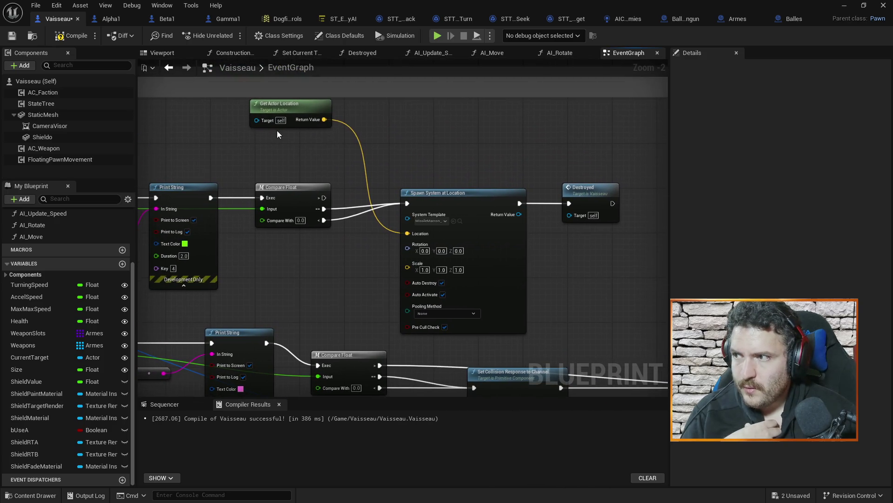
{"action": "key", "text": "F7"}
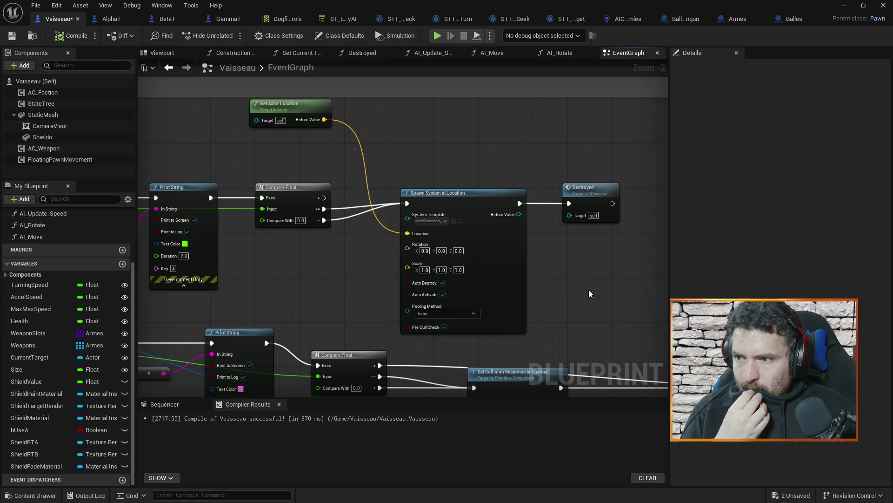
Step: Nudge the Shieldo getter slightly upward beside the Compare Float node
{"action": "left_click_drag", "start_coordinate": [588, 290], "coordinate": [542, 132]}
{"action": "mouse_move", "coordinate": [270, 160]}
{"action": "left_mouse_down"}
{"action": "mouse_move", "coordinate": [467, 200]}
{"action": "mouse_move", "coordinate": [403, 185]}
{"action": "mouse_move", "coordinate": [431, 154]}
{"action": "mouse_move", "coordinate": [540, 149]}
{"action": "left_mouse_up"}
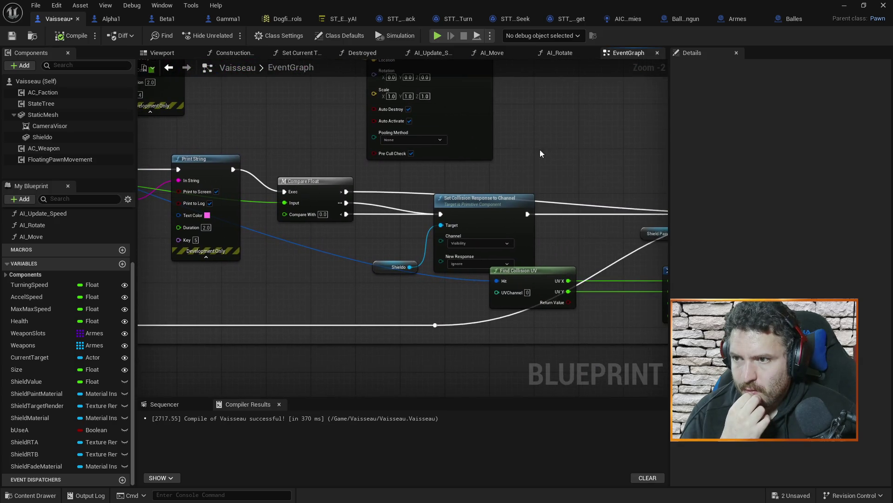
{"action": "left_click_drag", "start_coordinate": [593, 169], "coordinate": [547, 159]}
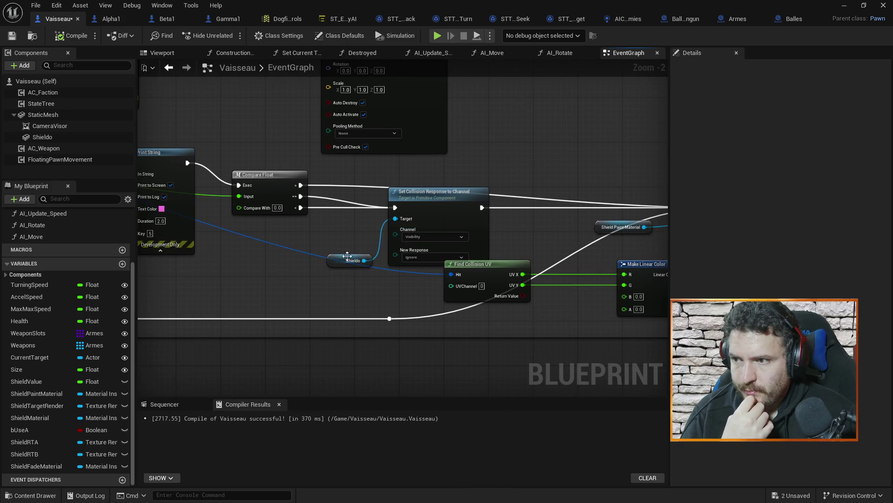
{"action": "left_click_drag", "start_coordinate": [554, 242], "coordinate": [367, 240]}
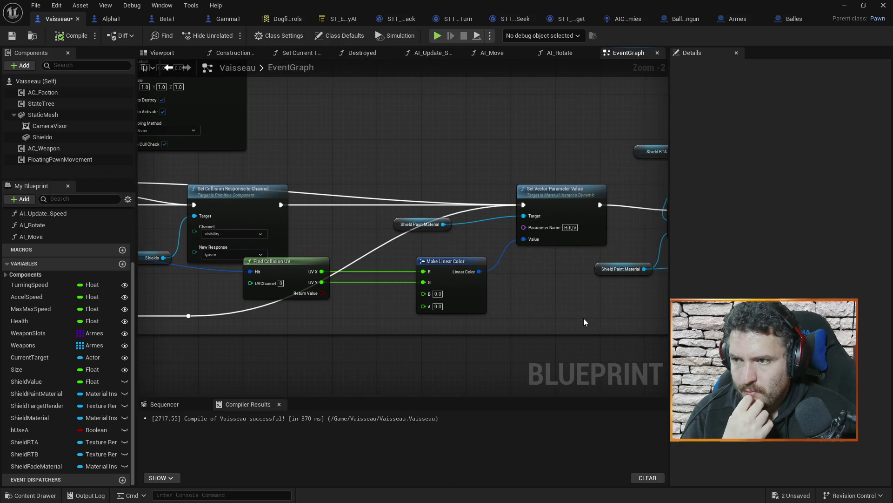
{"action": "mouse_move", "coordinate": [565, 319]}
{"action": "left_mouse_down"}
{"action": "mouse_move", "coordinate": [378, 311]}
{"action": "mouse_move", "coordinate": [505, 286]}
{"action": "mouse_move", "coordinate": [375, 284]}
{"action": "mouse_move", "coordinate": [525, 284]}
{"action": "left_mouse_up"}
{"action": "left_click_drag", "start_coordinate": [320, 265], "coordinate": [380, 266]}
{"action": "left_click_drag", "start_coordinate": [299, 232], "coordinate": [442, 238]}
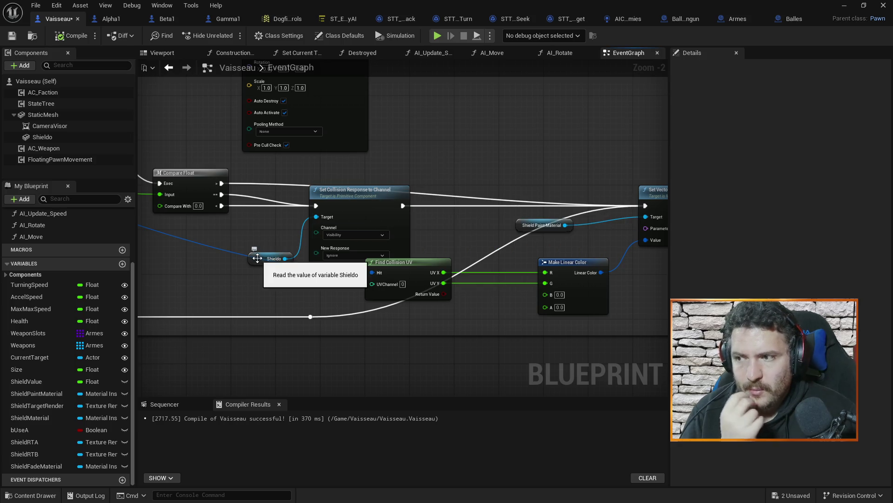
{"action": "mouse_move", "coordinate": [257, 258]}
{"action": "left_mouse_down"}
{"action": "mouse_move", "coordinate": [259, 238]}
{"action": "mouse_move", "coordinate": [250, 236]}
{"action": "left_mouse_up"}
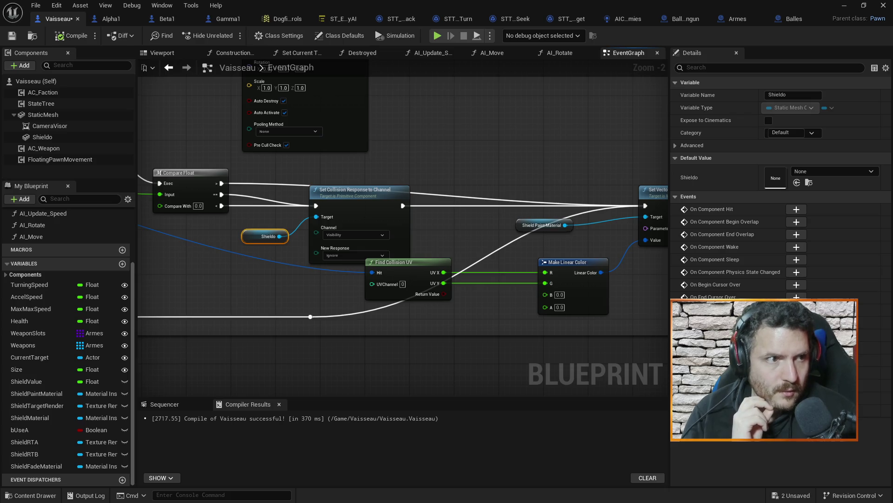
{"action": "left_click", "coordinate": [442, 148]}
Step: Review the health and shield print nodes, run a brief Play In Editor test, then switch to Armes
{"action": "mouse_move", "coordinate": [439, 152]}
{"action": "left_mouse_down"}
{"action": "mouse_move", "coordinate": [510, 155]}
{"action": "mouse_move", "coordinate": [558, 204]}
{"action": "mouse_move", "coordinate": [562, 224]}
{"action": "mouse_move", "coordinate": [485, 193]}
{"action": "mouse_move", "coordinate": [524, 186]}
{"action": "left_mouse_up"}
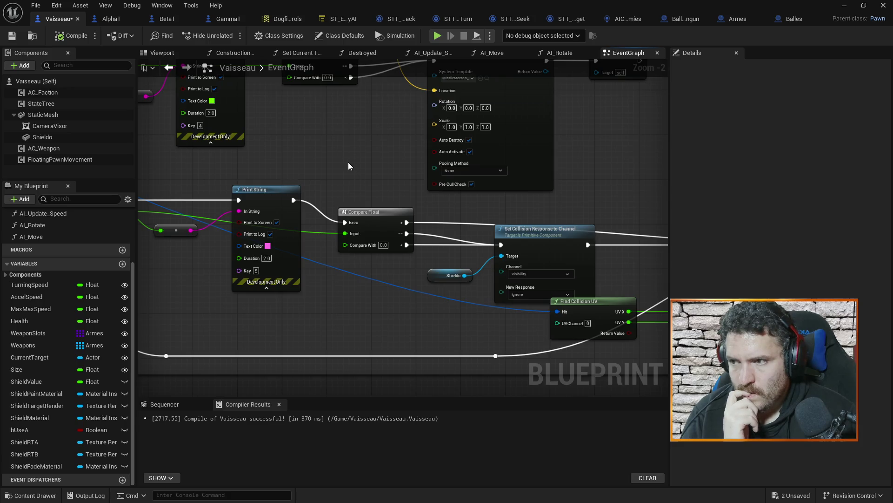
{"action": "left_click_drag", "start_coordinate": [344, 168], "coordinate": [348, 170]}
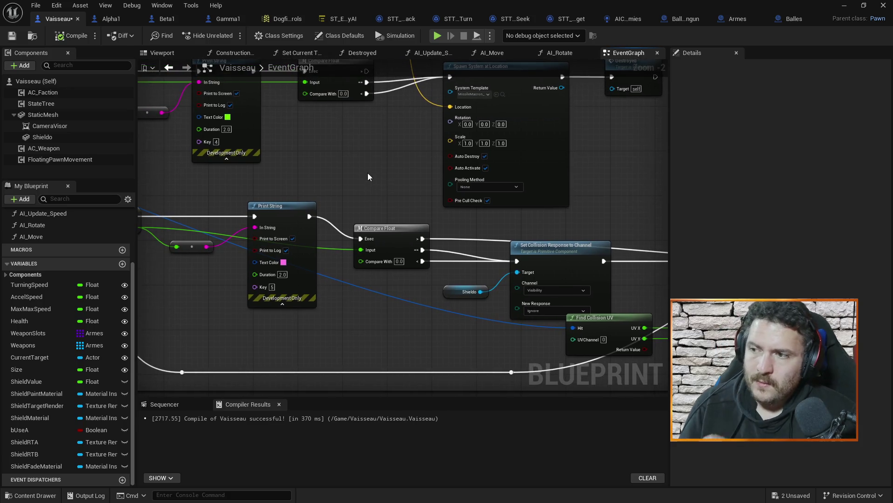
{"action": "left_click_drag", "start_coordinate": [368, 172], "coordinate": [447, 203]}
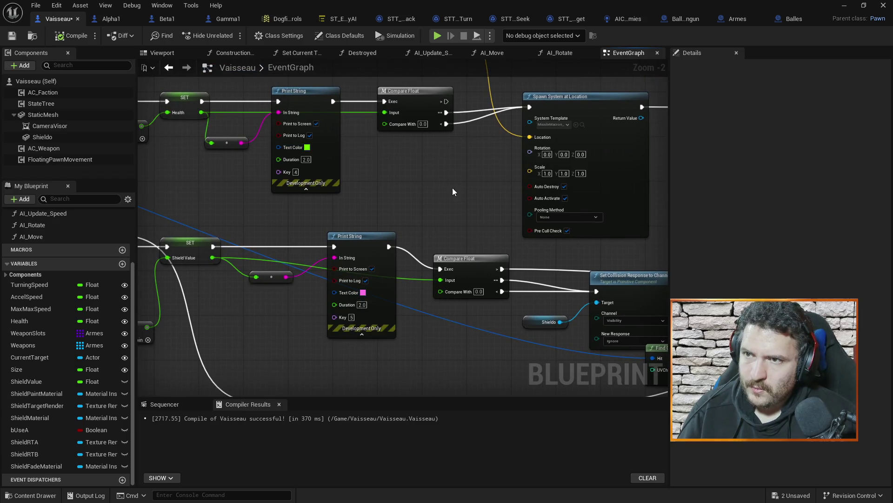
{"action": "left_click_drag", "start_coordinate": [452, 188], "coordinate": [447, 204]}
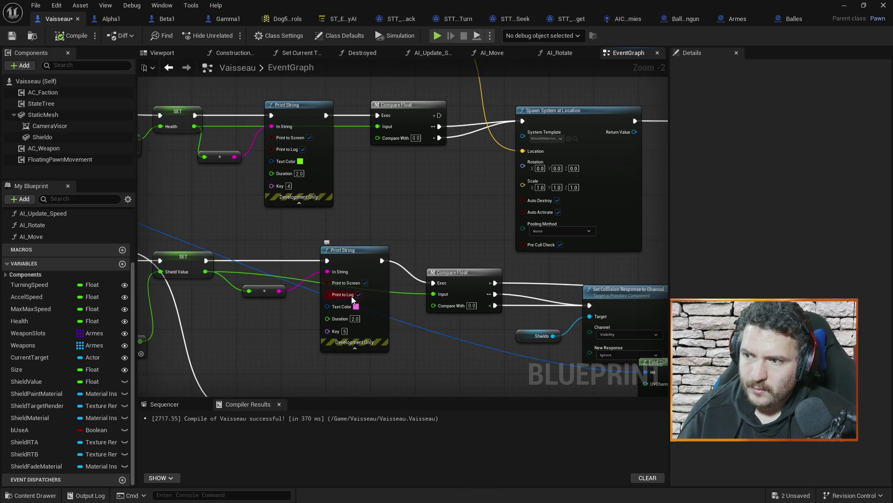
{"action": "left_click", "coordinate": [845, 5]}
{"action": "left_click", "coordinate": [231, 36]}
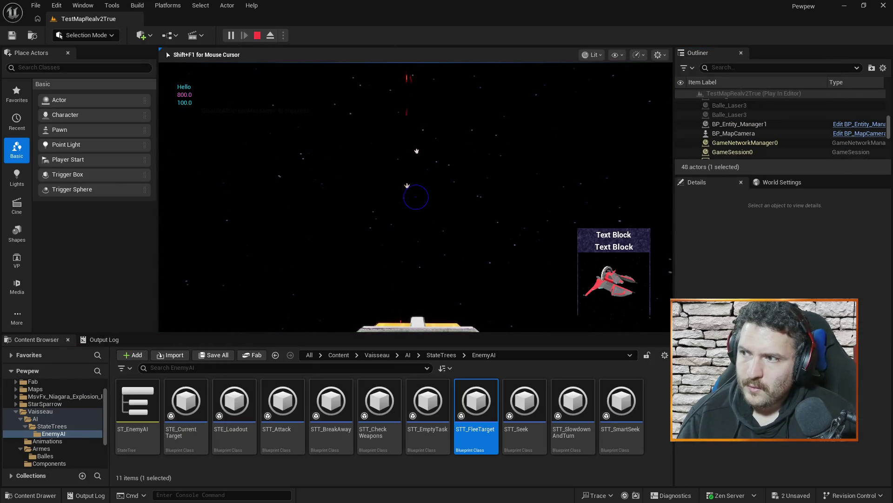
{"action": "key", "text": "Escape"}
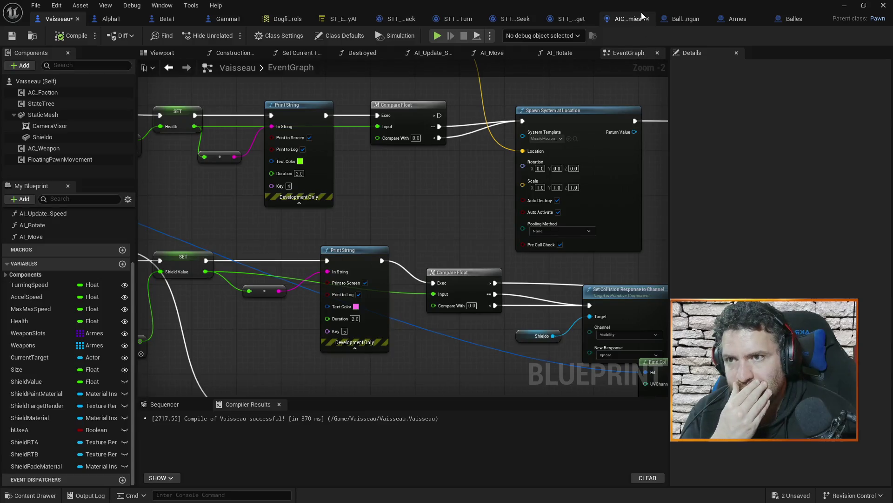
{"action": "left_click", "coordinate": [740, 20]}
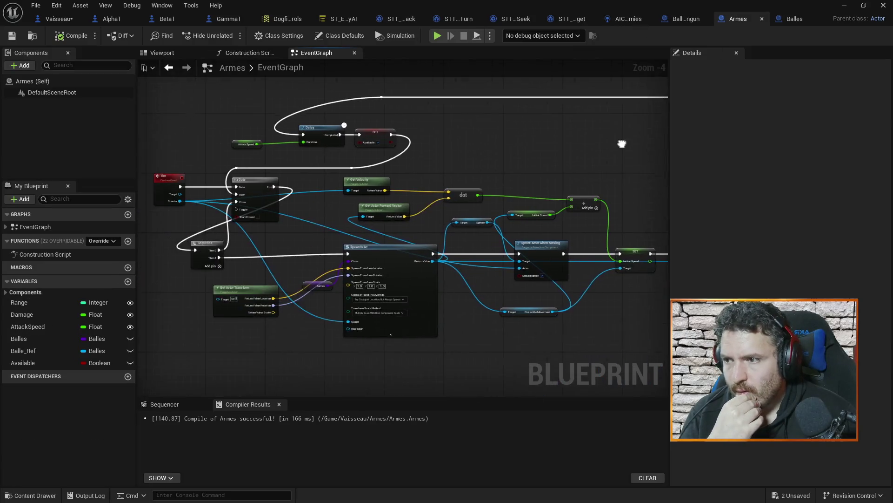
Step: Compare the Armes firing nodes with Vaisseau's Shoot Weapons group, then open STT_Attack
{"action": "mouse_move", "coordinate": [523, 150]}
{"action": "left_mouse_down"}
{"action": "mouse_move", "coordinate": [321, 149]}
{"action": "mouse_move", "coordinate": [536, 160]}
{"action": "left_mouse_up"}
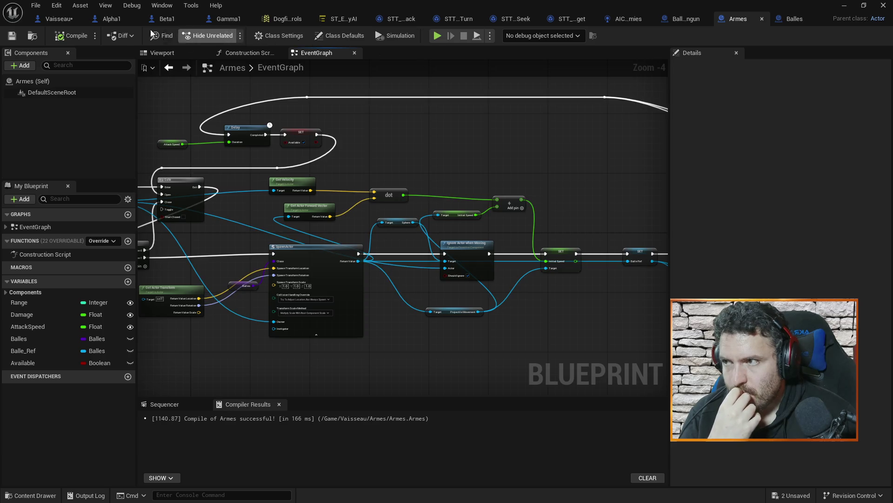
{"action": "left_click", "coordinate": [57, 20]}
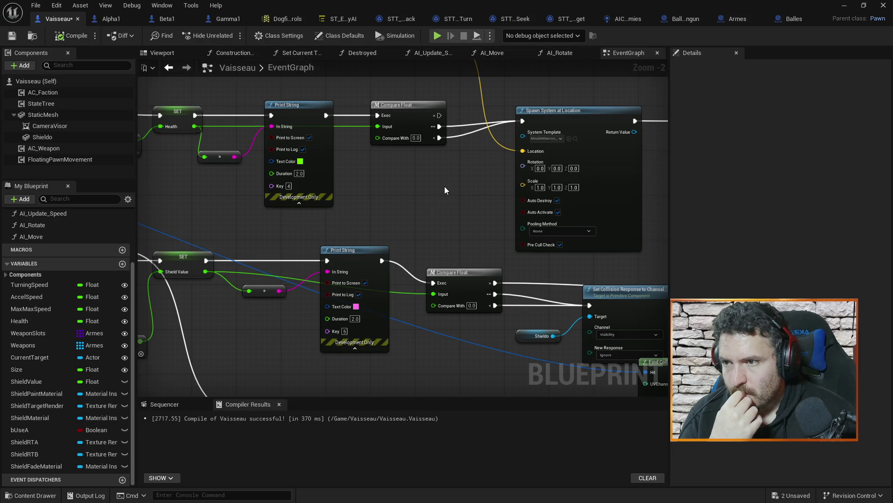
{"action": "scroll", "coordinate": [445, 186], "scroll_direction": "down", "scroll_amount": 10}
{"action": "scroll", "coordinate": [453, 150], "scroll_direction": "up", "scroll_amount": 3}
{"action": "mouse_move", "coordinate": [506, 243]}
{"action": "left_mouse_down"}
{"action": "mouse_move", "coordinate": [534, 307]}
{"action": "mouse_move", "coordinate": [513, 211]}
{"action": "left_mouse_up"}
{"action": "mouse_move", "coordinate": [391, 318]}
{"action": "left_mouse_down"}
{"action": "mouse_move", "coordinate": [483, 261]}
{"action": "mouse_move", "coordinate": [455, 183]}
{"action": "mouse_move", "coordinate": [293, 326]}
{"action": "left_mouse_up"}
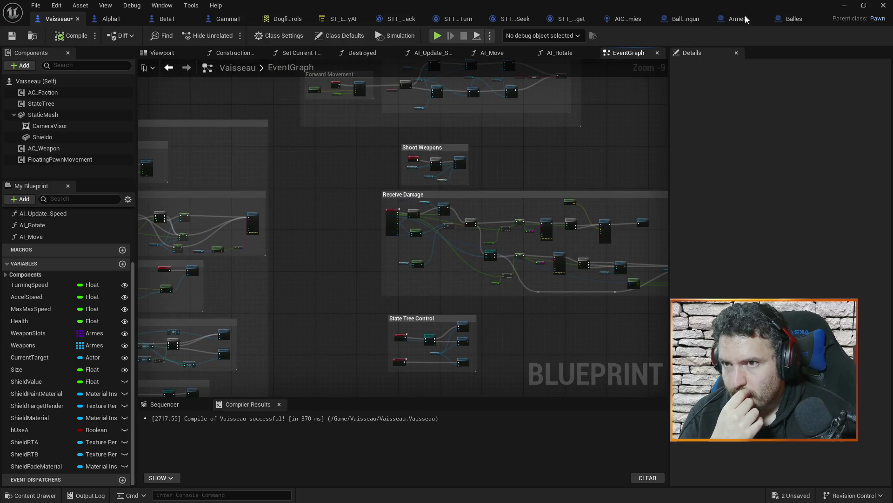
{"action": "left_click", "coordinate": [743, 17]}
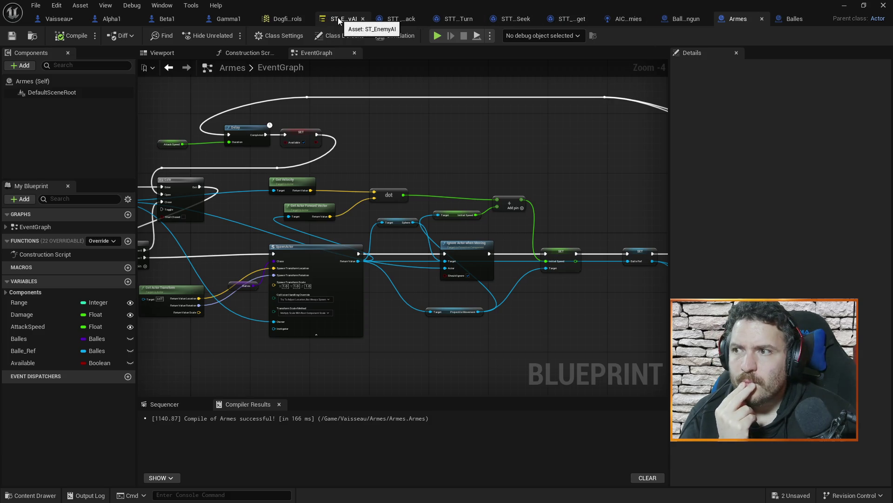
{"action": "left_click", "coordinate": [59, 20]}
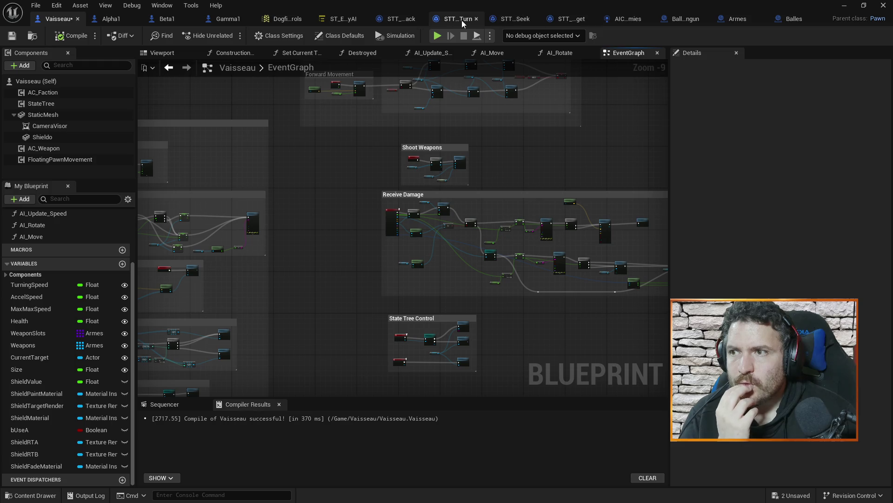
{"action": "left_click", "coordinate": [392, 19]}
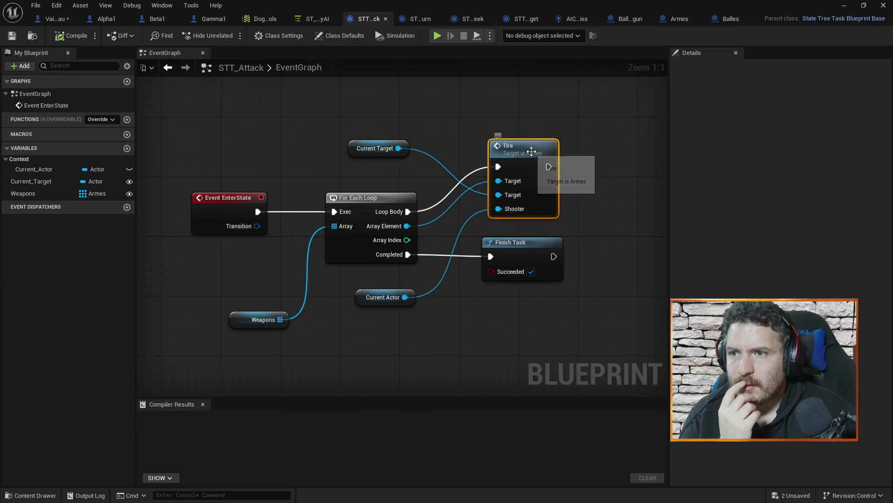
Step: Inspect the Armes Fire event, SpawnActor, Delay and Set nodes, then open Balles
{"action": "left_click", "coordinate": [668, 18]}
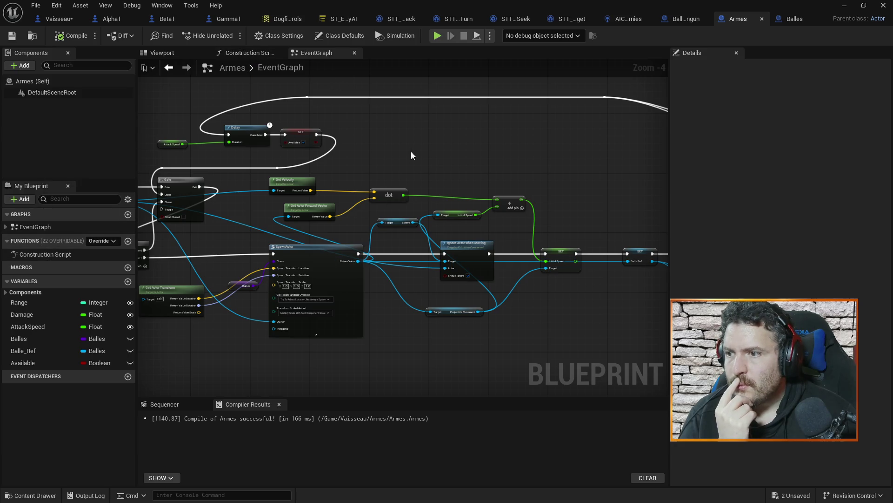
{"action": "scroll", "coordinate": [283, 143], "scroll_direction": "up", "scroll_amount": 4}
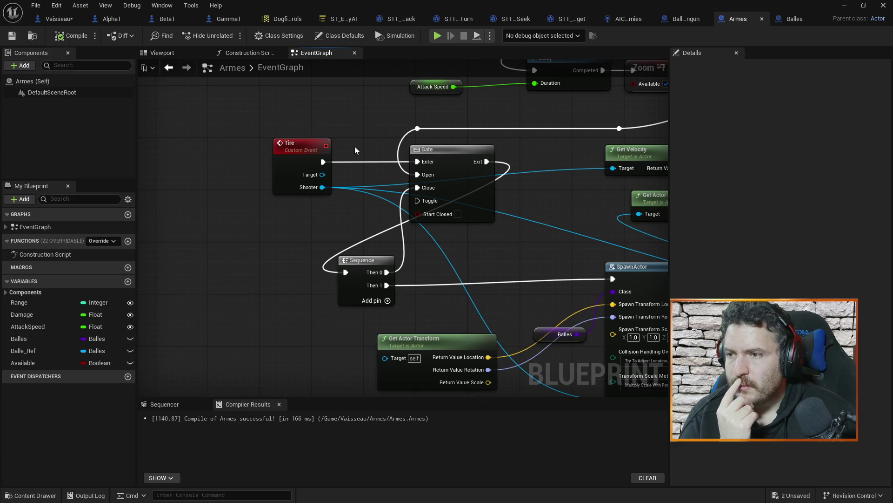
{"action": "scroll", "coordinate": [354, 150], "scroll_direction": "down", "scroll_amount": 4}
{"action": "mouse_move", "coordinate": [369, 137]}
{"action": "left_mouse_down"}
{"action": "mouse_move", "coordinate": [186, 138]}
{"action": "mouse_move", "coordinate": [335, 136]}
{"action": "left_mouse_up"}
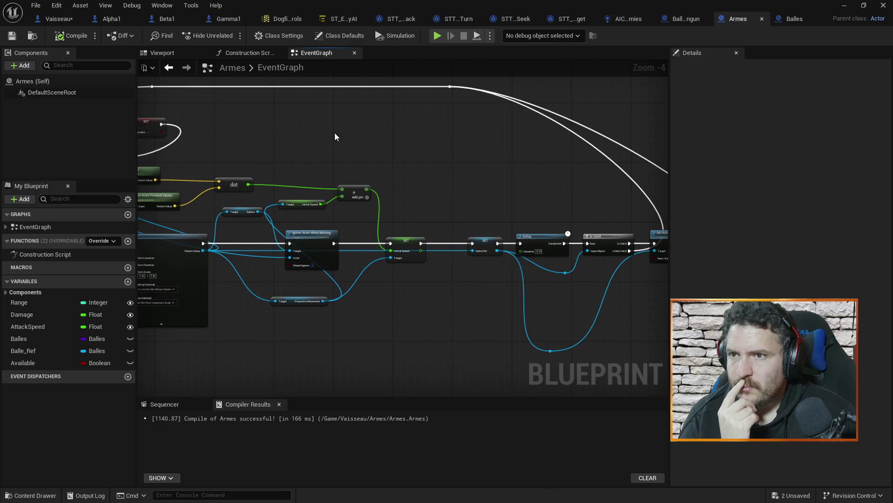
{"action": "left_click", "coordinate": [795, 19]}
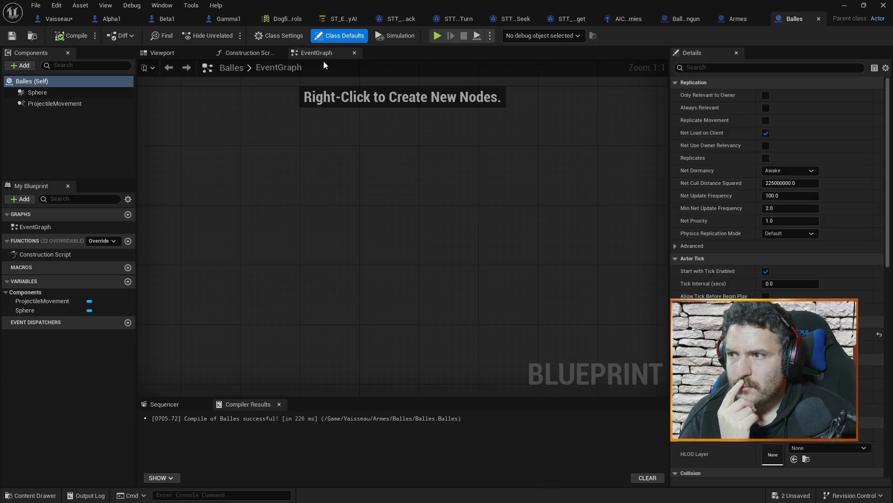
Step: Check the Balles ProjectileMovement and class properties, then return to the level editor
{"action": "left_click", "coordinate": [54, 101]}
{"action": "left_click", "coordinate": [59, 82]}
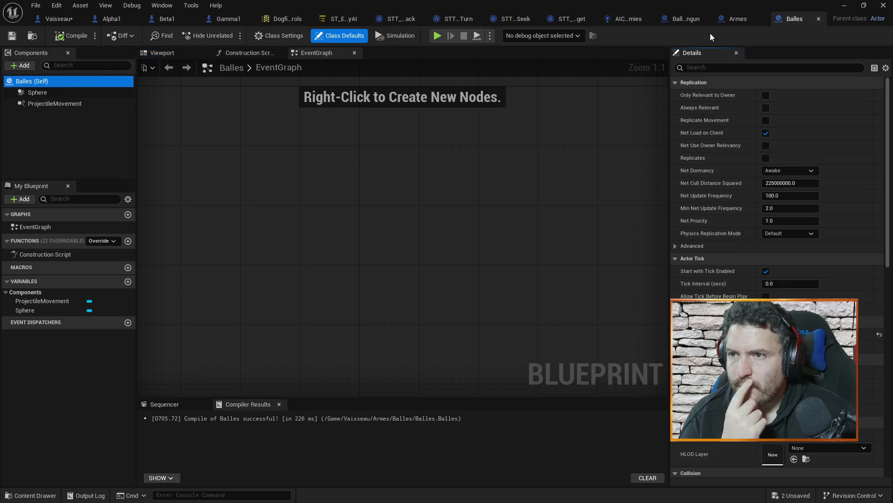
{"action": "left_click", "coordinate": [843, 5]}
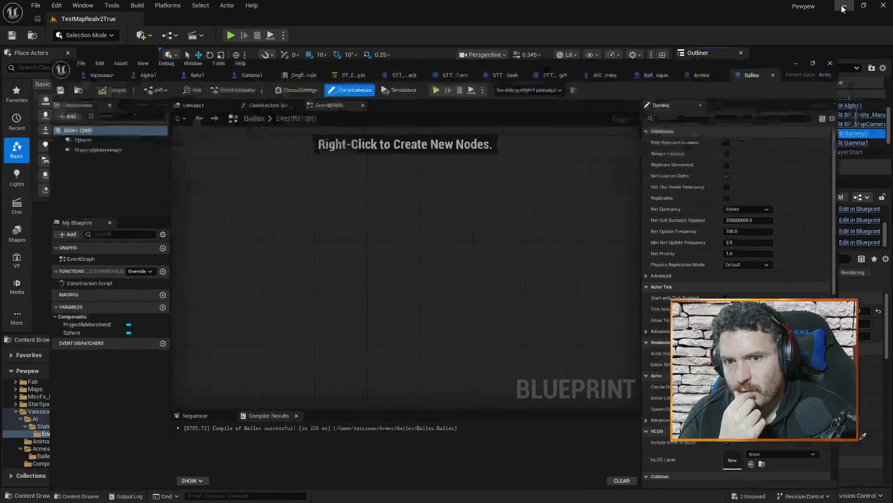
Step: Open Balle_Chaingun from Vaisseau/Armes/Balles, review its Delay-Destroy Actor graph, and close it
{"action": "left_click", "coordinate": [52, 411]}
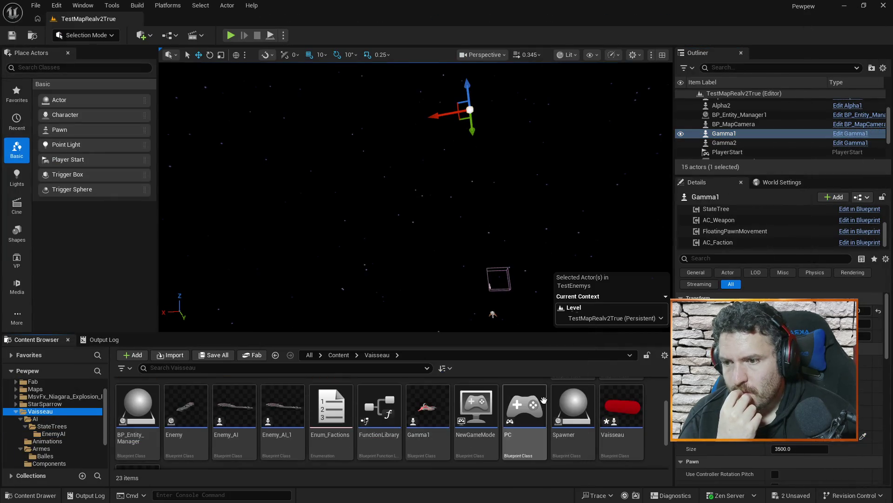
{"action": "scroll", "coordinate": [286, 436], "scroll_direction": "up", "scroll_amount": 2}
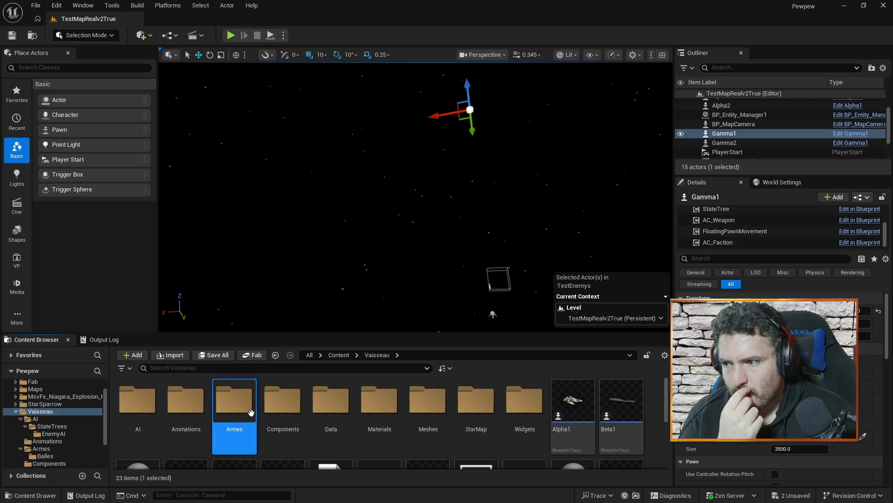
{"action": "double_click", "coordinate": [234, 400]}
{"action": "double_click", "coordinate": [149, 401]}
{"action": "left_click", "coordinate": [153, 402]}
{"action": "double_click", "coordinate": [152, 402]}
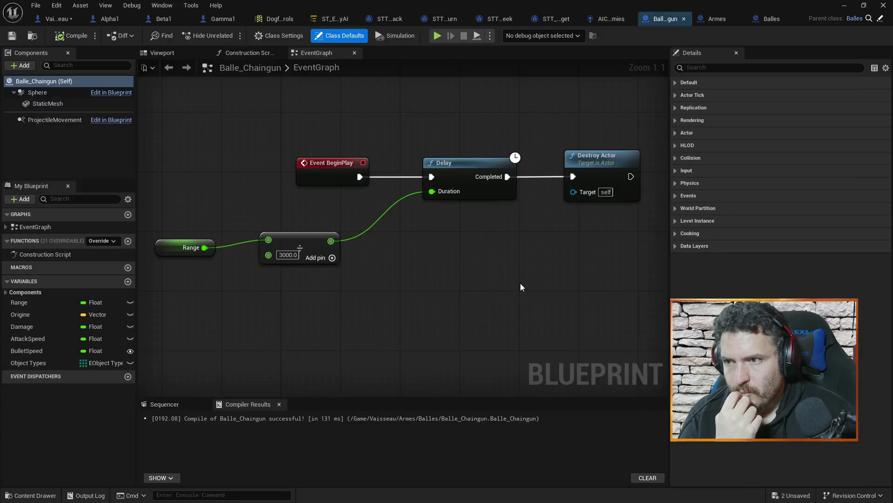
{"action": "scroll", "coordinate": [542, 249], "scroll_direction": "down", "scroll_amount": 1}
{"action": "scroll", "coordinate": [521, 231], "scroll_direction": "down", "scroll_amount": 1}
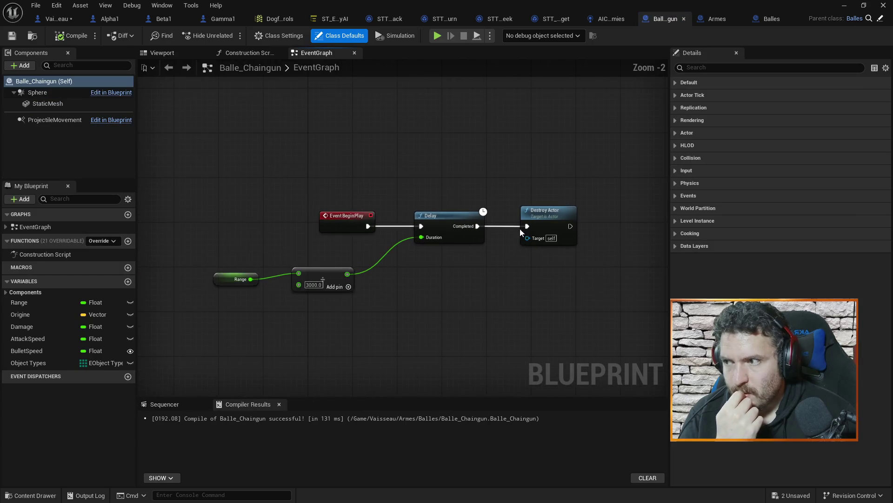
{"action": "left_click", "coordinate": [684, 18]}
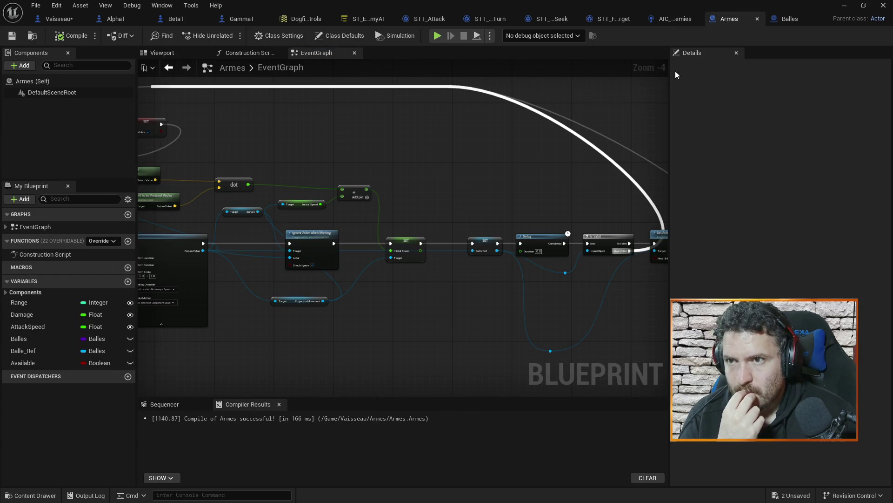
Step: Review the Armes Fire event and spawn nodes, then check the AIC_Enemies Target Location update
{"action": "mouse_move", "coordinate": [407, 190]}
{"action": "left_mouse_down"}
{"action": "mouse_move", "coordinate": [459, 178]}
{"action": "mouse_move", "coordinate": [544, 136]}
{"action": "mouse_move", "coordinate": [476, 157]}
{"action": "left_mouse_up"}
{"action": "scroll", "coordinate": [465, 182], "scroll_direction": "down", "scroll_amount": 2}
{"action": "scroll", "coordinate": [464, 185], "scroll_direction": "up", "scroll_amount": 1}
{"action": "scroll", "coordinate": [459, 186], "scroll_direction": "up", "scroll_amount": 2}
{"action": "scroll", "coordinate": [474, 158], "scroll_direction": "down", "scroll_amount": 1}
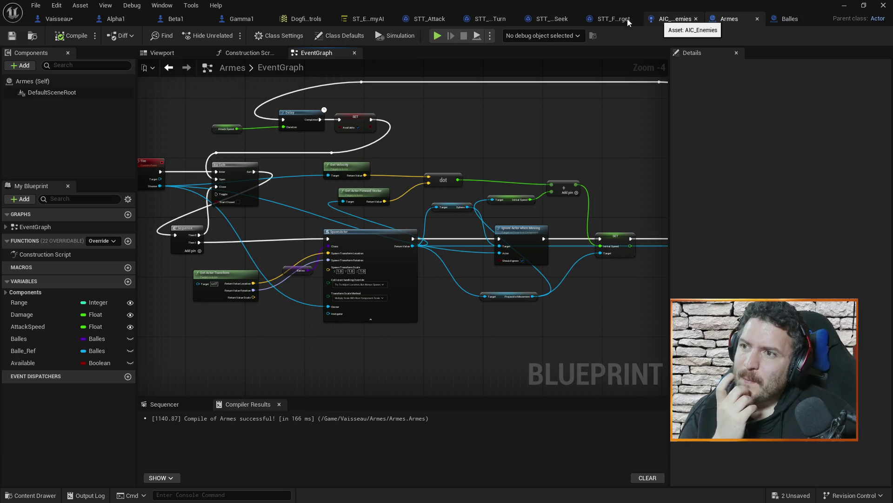
{"action": "left_click", "coordinate": [657, 21]}
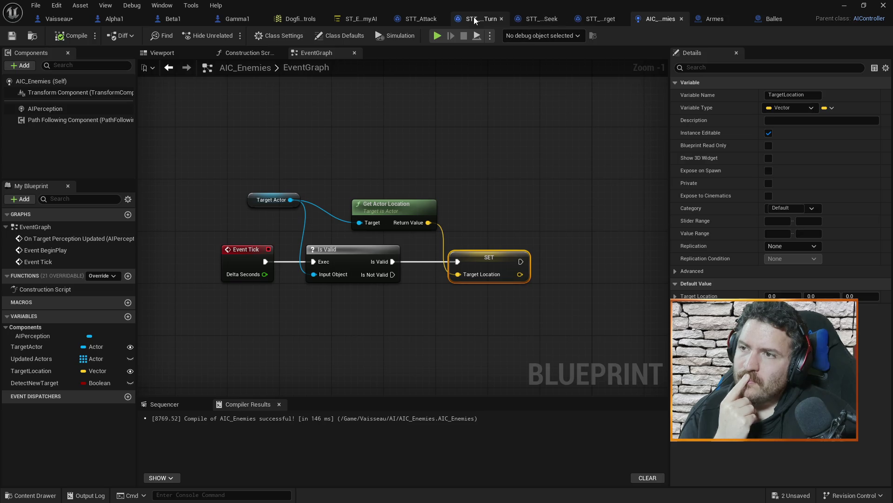
{"action": "left_click", "coordinate": [57, 19]}
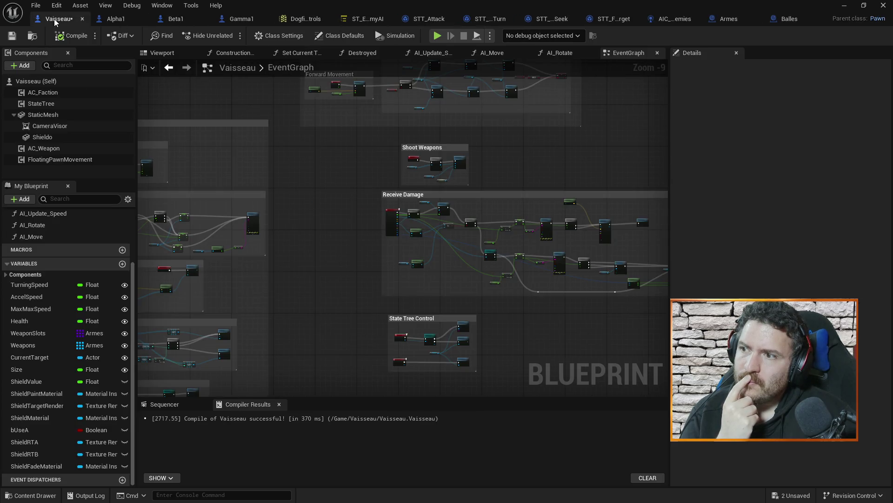
Step: Survey the Vaisseau graph's shield render-target nodes and Shoot Weapons group
{"action": "scroll", "coordinate": [459, 271], "scroll_direction": "up", "scroll_amount": 4}
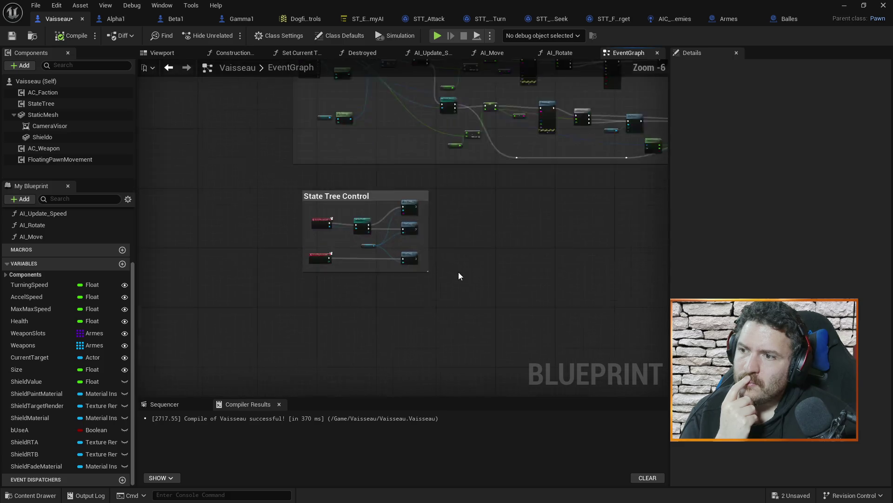
{"action": "scroll", "coordinate": [515, 169], "scroll_direction": "up", "scroll_amount": 2}
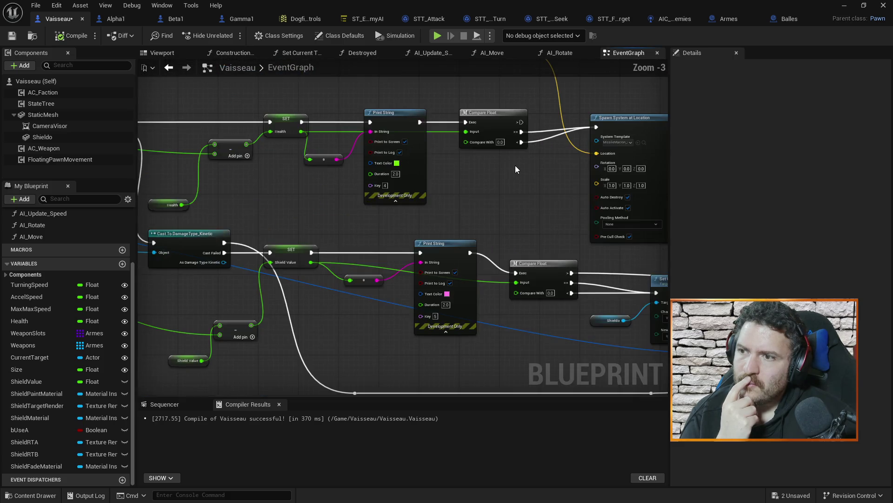
{"action": "scroll", "coordinate": [524, 172], "scroll_direction": "down", "scroll_amount": 2}
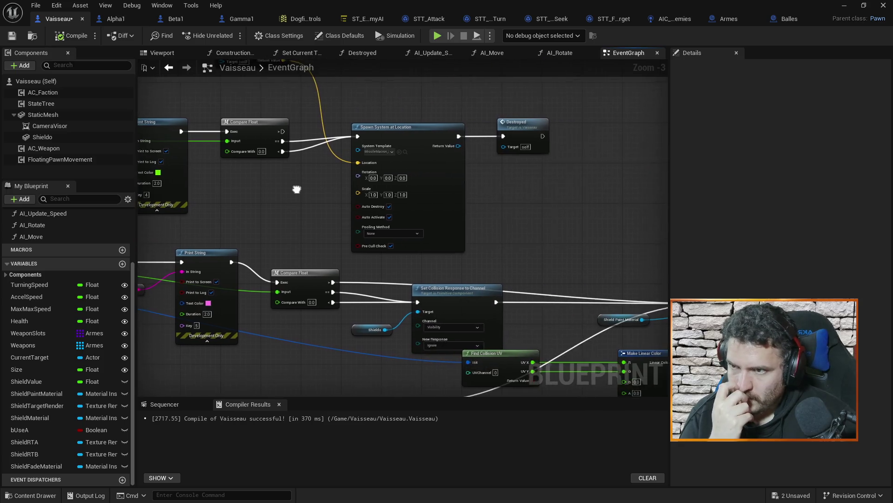
{"action": "mouse_move", "coordinate": [574, 203]}
{"action": "left_mouse_down"}
{"action": "mouse_move", "coordinate": [405, 177]}
{"action": "mouse_move", "coordinate": [482, 175]}
{"action": "mouse_move", "coordinate": [489, 160]}
{"action": "mouse_move", "coordinate": [342, 114]}
{"action": "mouse_move", "coordinate": [426, 135]}
{"action": "mouse_move", "coordinate": [434, 286]}
{"action": "left_mouse_up"}
{"action": "mouse_move", "coordinate": [426, 184]}
{"action": "left_mouse_down"}
{"action": "mouse_move", "coordinate": [473, 226]}
{"action": "mouse_move", "coordinate": [490, 196]}
{"action": "left_mouse_up"}
Step: Review the tick, shield fade, Direction/Speed Input, Aim Target and State Tree Control groups
{"action": "scroll", "coordinate": [490, 195], "scroll_direction": "up", "scroll_amount": 2}
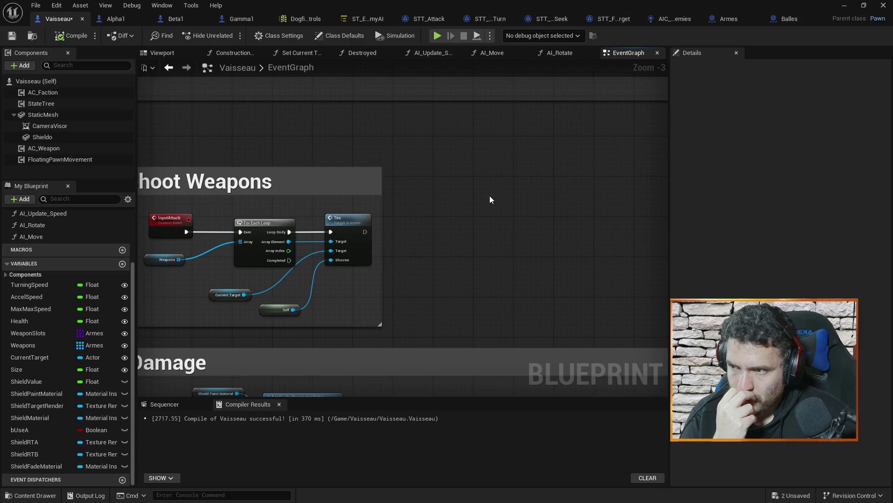
{"action": "scroll", "coordinate": [479, 204], "scroll_direction": "down", "scroll_amount": 1}
{"action": "scroll", "coordinate": [291, 194], "scroll_direction": "down", "scroll_amount": 2}
{"action": "left_click_drag", "start_coordinate": [292, 194], "coordinate": [357, 303]}
{"action": "mouse_move", "coordinate": [219, 129]}
{"action": "left_mouse_down"}
{"action": "mouse_move", "coordinate": [261, 261]}
{"action": "mouse_move", "coordinate": [274, 145]}
{"action": "mouse_move", "coordinate": [417, 208]}
{"action": "mouse_move", "coordinate": [405, 152]}
{"action": "mouse_move", "coordinate": [437, 58]}
{"action": "left_mouse_up"}
{"action": "left_click_drag", "start_coordinate": [507, 343], "coordinate": [567, 227]}
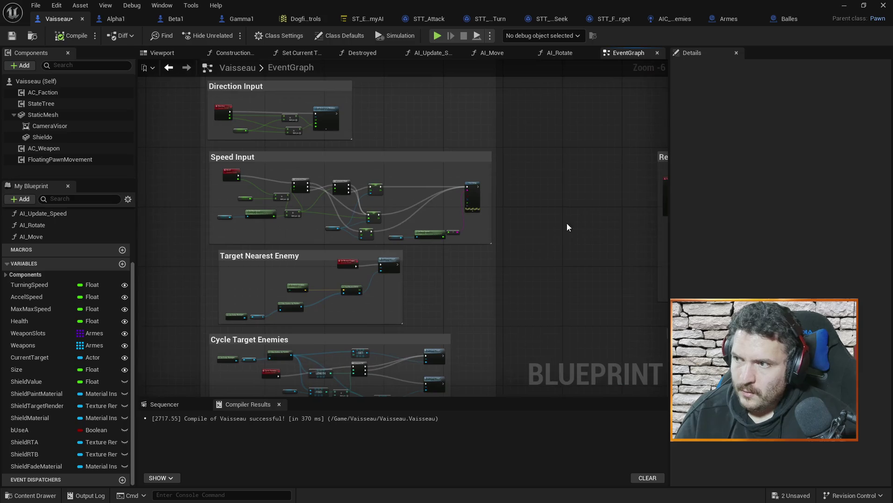
{"action": "left_click_drag", "start_coordinate": [600, 303], "coordinate": [588, 152]}
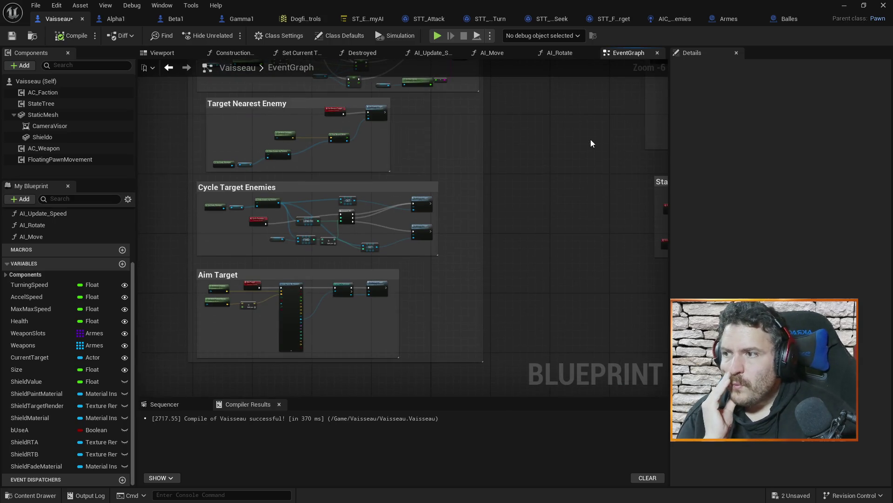
{"action": "mouse_move", "coordinate": [559, 125]}
{"action": "left_mouse_down"}
{"action": "mouse_move", "coordinate": [568, 255]}
{"action": "mouse_move", "coordinate": [557, 128]}
{"action": "mouse_move", "coordinate": [546, 127]}
{"action": "left_mouse_up"}
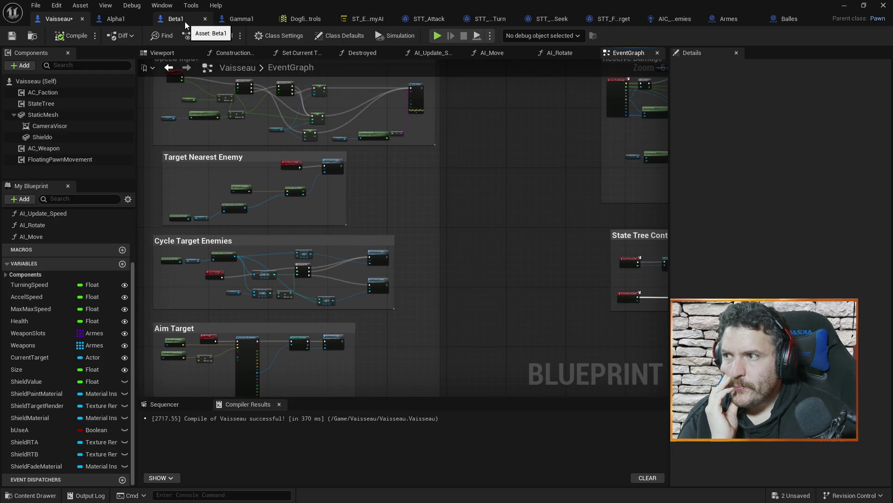
{"action": "left_click", "coordinate": [843, 8]}
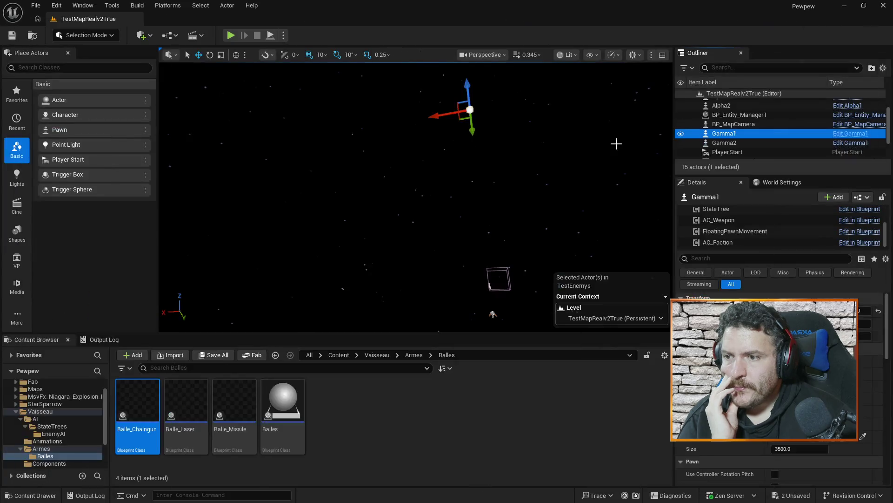
Step: Open AC_Weapon from the Armes folder and inspect its Init Weapons attach and Get Owner nodes
{"action": "left_click", "coordinate": [46, 448]}
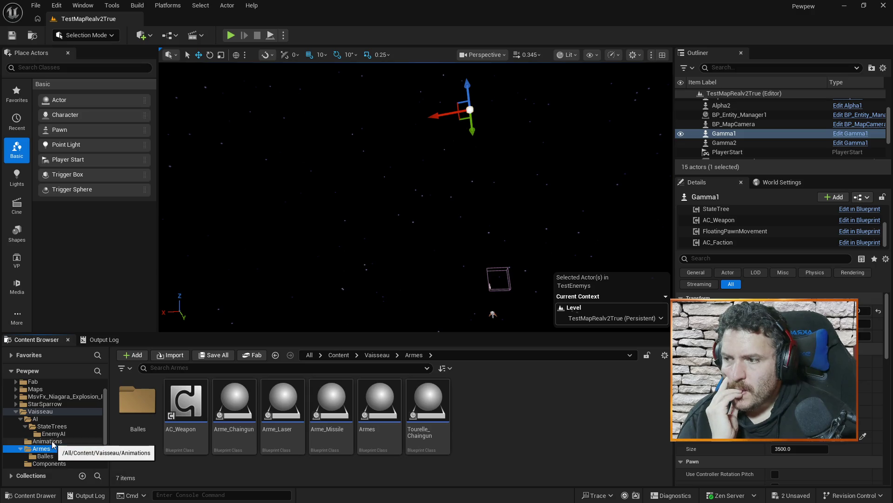
{"action": "double_click", "coordinate": [188, 398]}
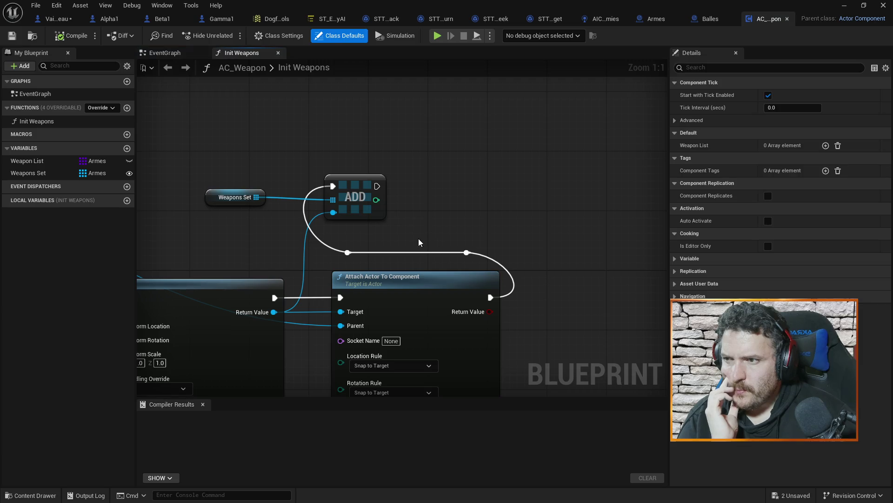
{"action": "scroll", "coordinate": [494, 191], "scroll_direction": "down", "scroll_amount": 3}
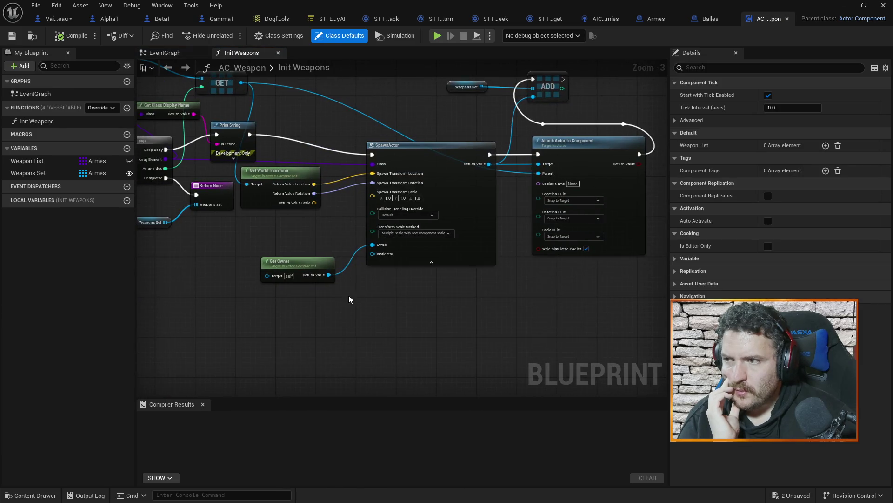
{"action": "scroll", "coordinate": [454, 183], "scroll_direction": "up", "scroll_amount": 3}
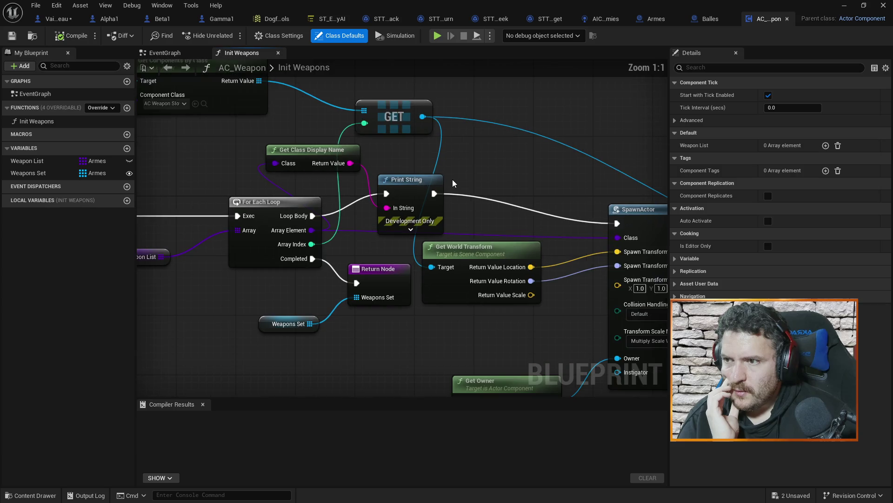
{"action": "scroll", "coordinate": [491, 162], "scroll_direction": "down", "scroll_amount": 4}
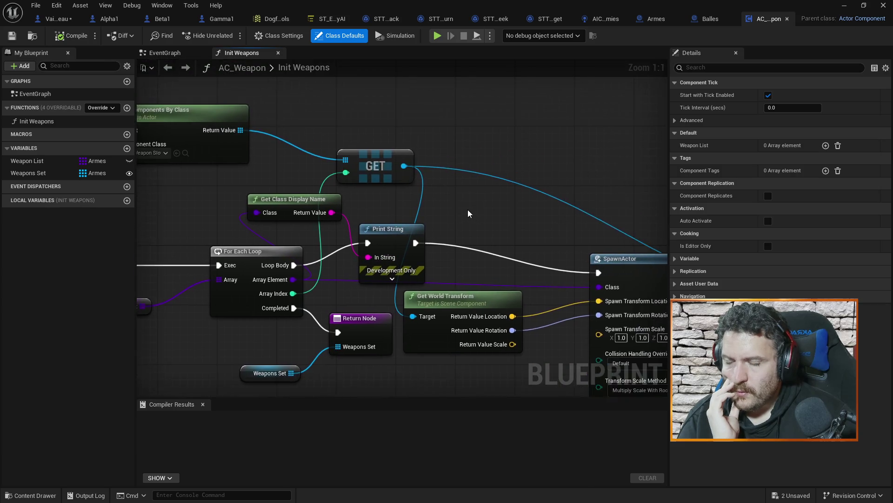
{"action": "left_click_drag", "start_coordinate": [510, 158], "coordinate": [363, 167]}
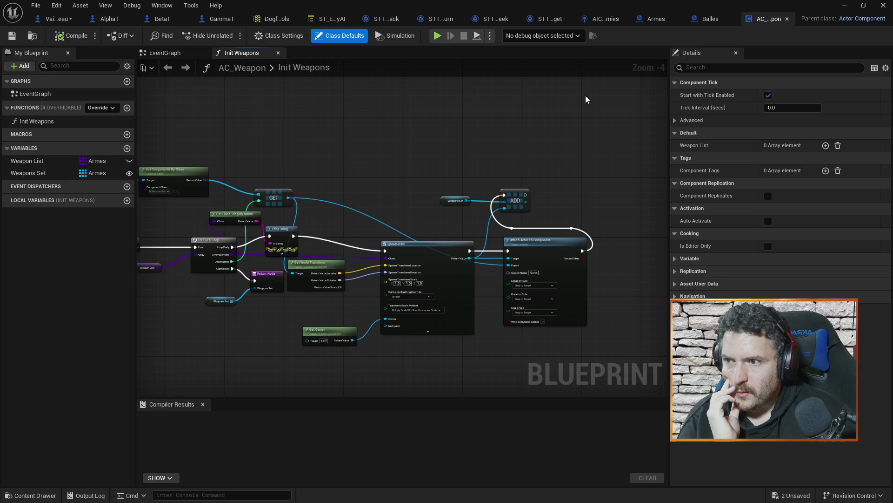
{"action": "left_click_drag", "start_coordinate": [306, 164], "coordinate": [457, 124]}
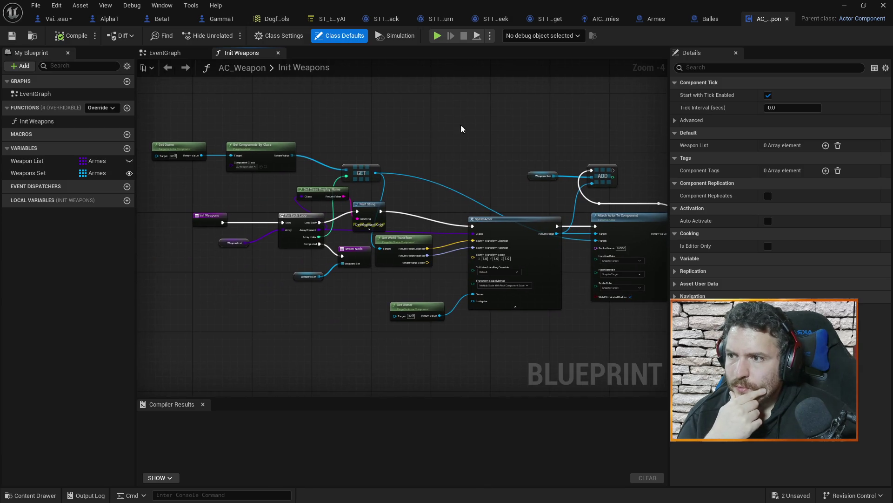
Step: Close AC_Weapon, then check Arme_Chaingun's defaults and close it
{"action": "left_click", "coordinate": [788, 19]}
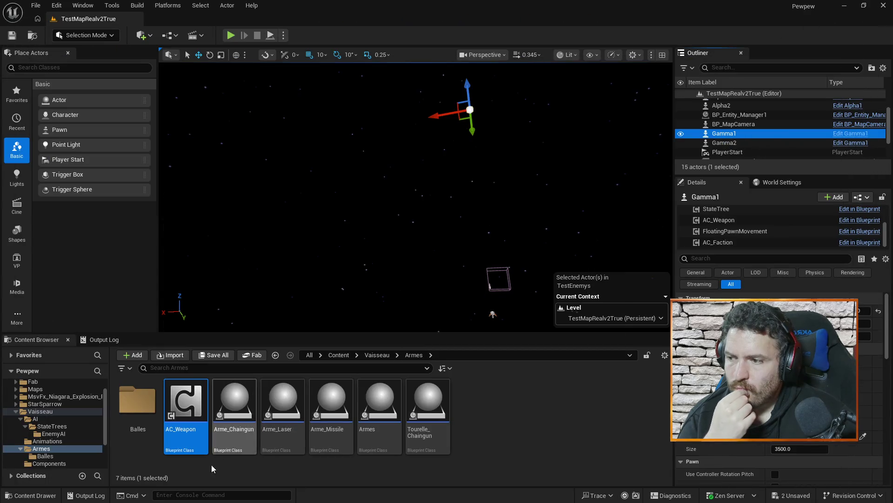
{"action": "double_click", "coordinate": [234, 405]}
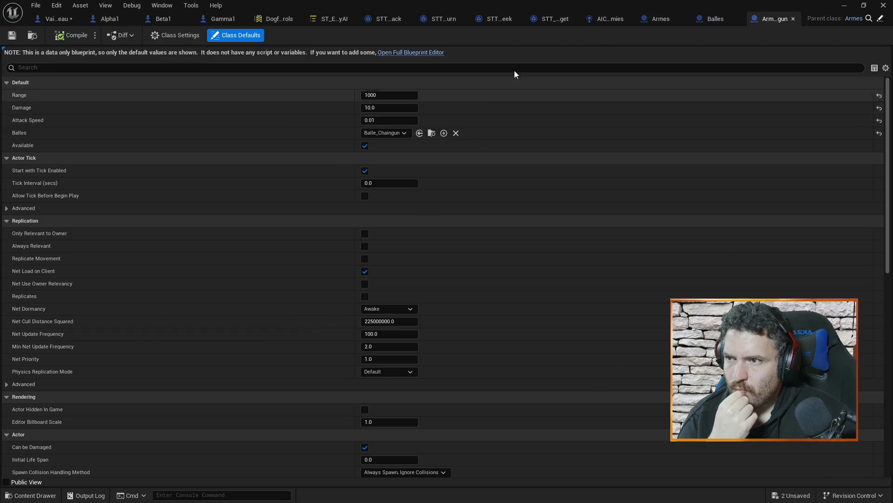
{"action": "left_click", "coordinate": [793, 19]}
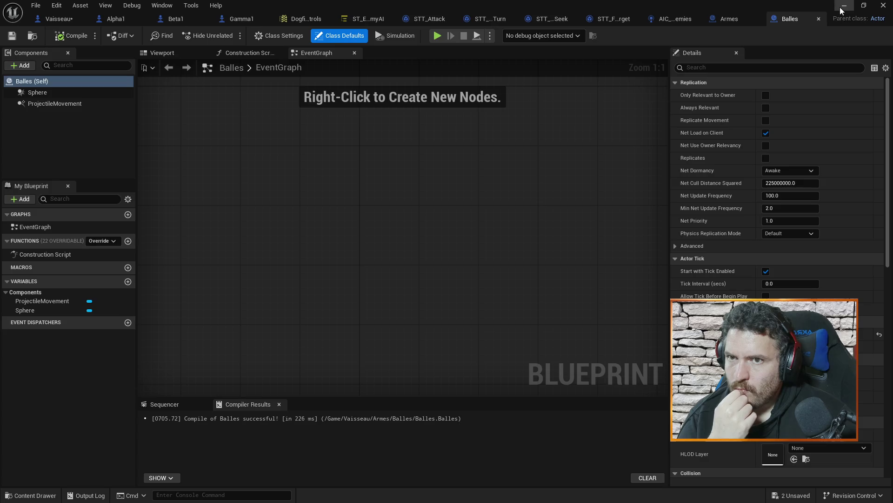
Step: Open the Vaisseau ship blueprint from the Vaisseau folder
{"action": "left_click", "coordinate": [883, 6]}
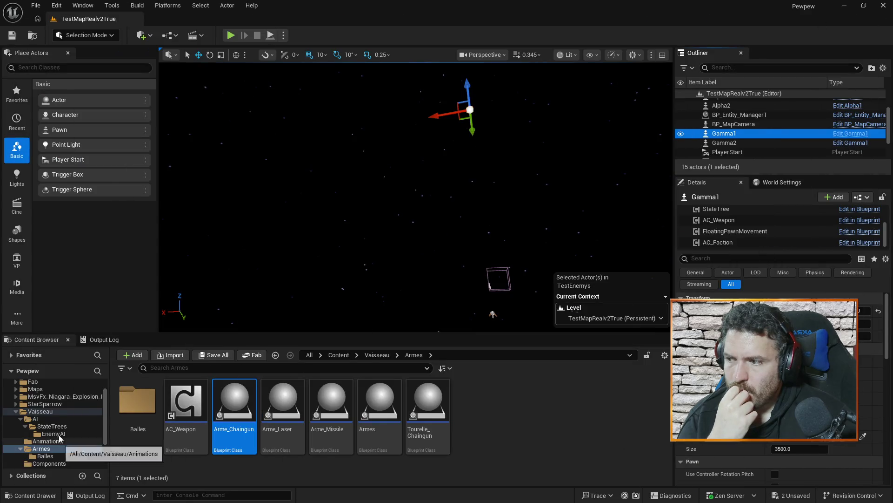
{"action": "left_click", "coordinate": [60, 413]}
{"action": "scroll", "coordinate": [202, 406], "scroll_direction": "down", "scroll_amount": 3}
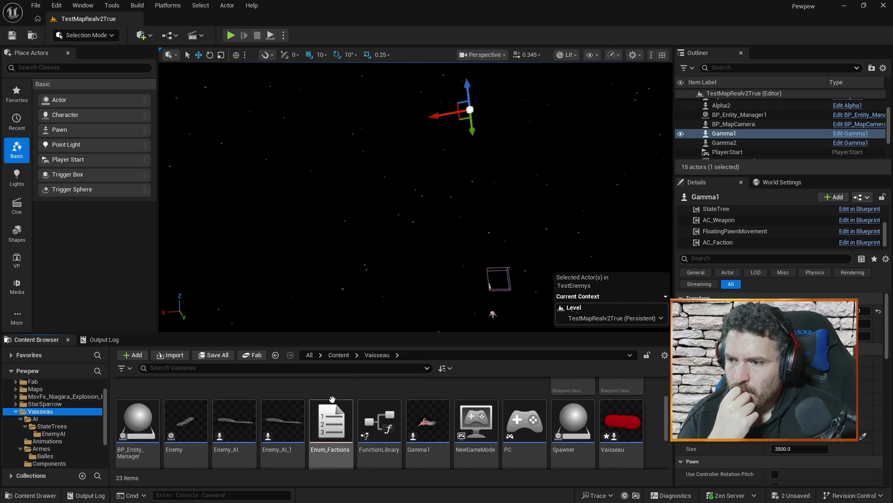
{"action": "mouse_move", "coordinate": [483, 390]}
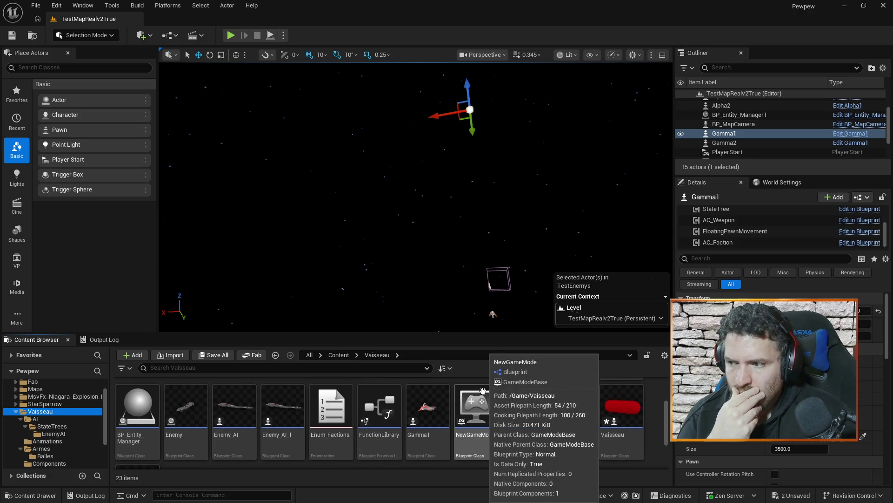
{"action": "double_click", "coordinate": [623, 409]}
Step: Review Vaisseau's spawn/destroy and shield material update nodes, then the AIC_Enemies graph
{"action": "scroll", "coordinate": [551, 292], "scroll_direction": "down", "scroll_amount": 2}
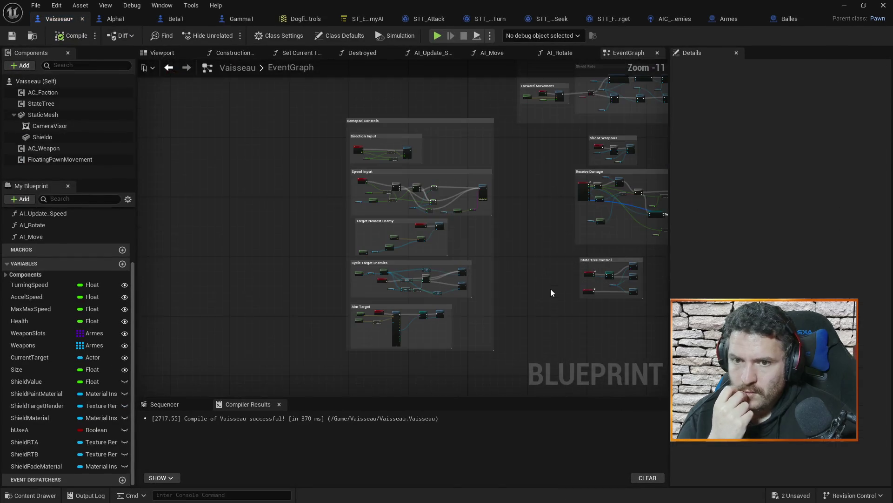
{"action": "scroll", "coordinate": [545, 302], "scroll_direction": "up", "scroll_amount": 6}
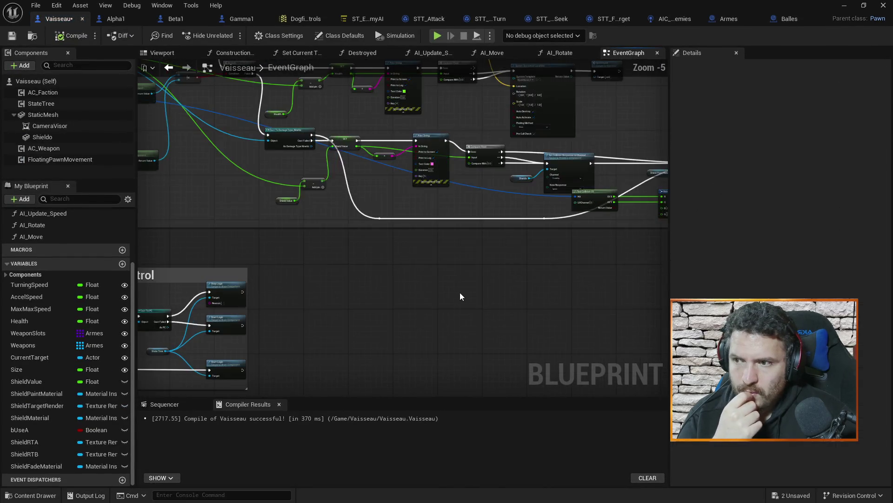
{"action": "scroll", "coordinate": [441, 274], "scroll_direction": "up", "scroll_amount": 1}
{"action": "mouse_move", "coordinate": [443, 185]}
{"action": "left_mouse_down"}
{"action": "mouse_move", "coordinate": [624, 209]}
{"action": "mouse_move", "coordinate": [251, 201]}
{"action": "mouse_move", "coordinate": [353, 195]}
{"action": "mouse_move", "coordinate": [486, 206]}
{"action": "left_mouse_up"}
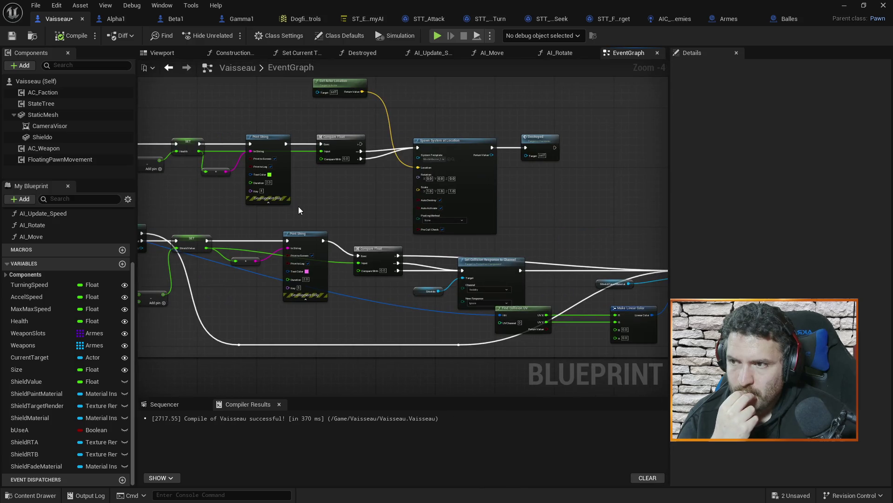
{"action": "mouse_move", "coordinate": [343, 204]}
{"action": "left_mouse_down"}
{"action": "mouse_move", "coordinate": [466, 230]}
{"action": "mouse_move", "coordinate": [611, 229]}
{"action": "mouse_move", "coordinate": [437, 238]}
{"action": "mouse_move", "coordinate": [544, 227]}
{"action": "mouse_move", "coordinate": [278, 226]}
{"action": "mouse_move", "coordinate": [615, 229]}
{"action": "mouse_move", "coordinate": [426, 186]}
{"action": "mouse_move", "coordinate": [292, 180]}
{"action": "left_mouse_up"}
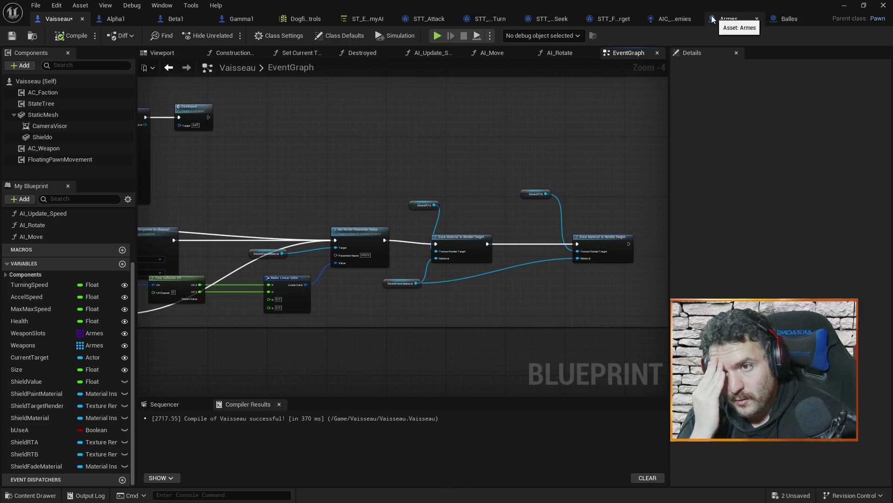
{"action": "left_click", "coordinate": [677, 19]}
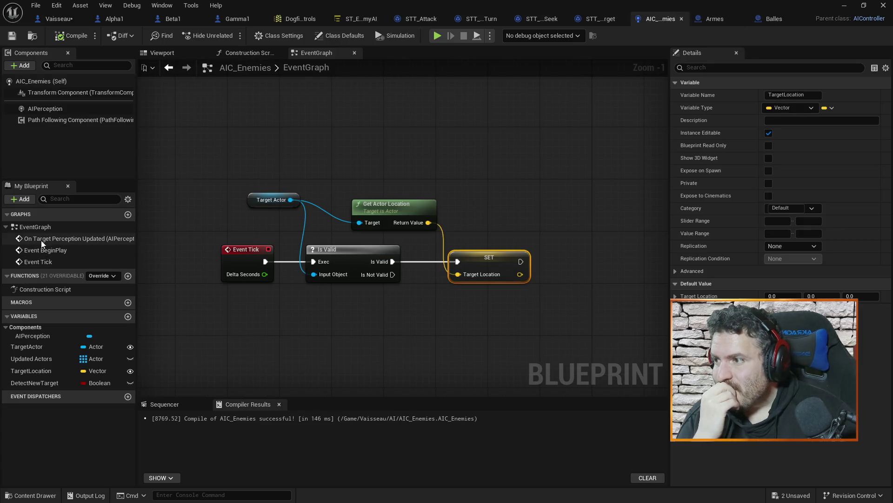
Step: Examine the Init Target group and the Event Tick target-location nodes
{"action": "mouse_move", "coordinate": [43, 240]}
{"action": "scroll", "coordinate": [355, 119], "scroll_direction": "down", "scroll_amount": 5}
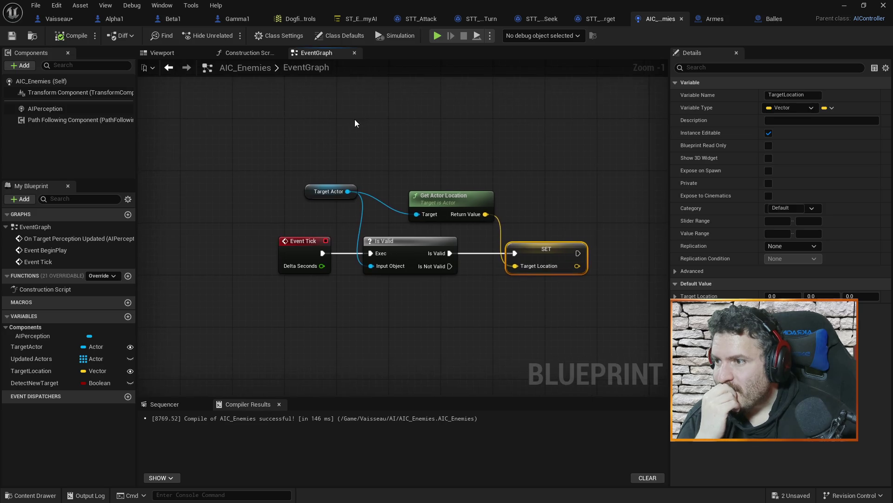
{"action": "left_click_drag", "start_coordinate": [448, 261], "coordinate": [453, 309]}
{"action": "mouse_move", "coordinate": [474, 240]}
{"action": "left_mouse_down"}
{"action": "mouse_move", "coordinate": [469, 295]}
{"action": "mouse_move", "coordinate": [425, 305]}
{"action": "mouse_move", "coordinate": [402, 142]}
{"action": "mouse_move", "coordinate": [399, 210]}
{"action": "mouse_move", "coordinate": [466, 206]}
{"action": "left_mouse_up"}
{"action": "scroll", "coordinate": [474, 189], "scroll_direction": "up", "scroll_amount": 3}
{"action": "left_click_drag", "start_coordinate": [386, 194], "coordinate": [464, 179]}
{"action": "scroll", "coordinate": [464, 180], "scroll_direction": "down", "scroll_amount": 1}
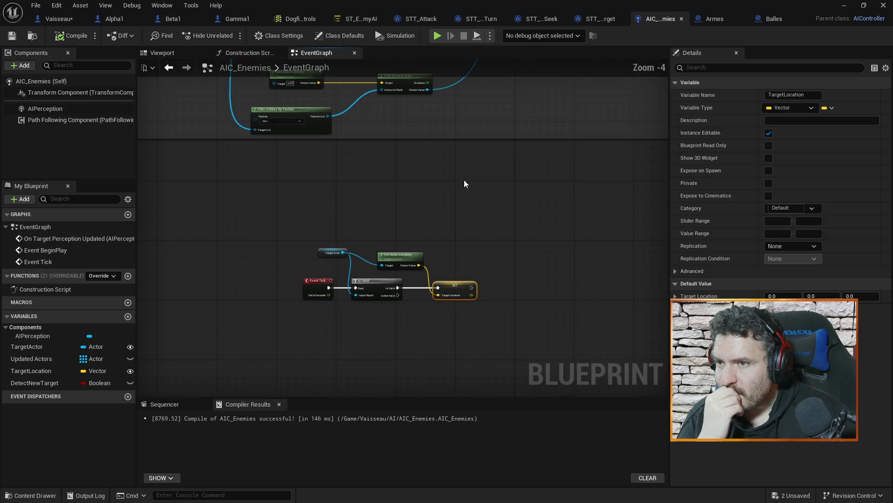
Step: Glance at STT_FleeTarget and Vaisseau's Event PointDamage before reopening the Armes EventGraph
{"action": "left_click", "coordinate": [599, 14]}
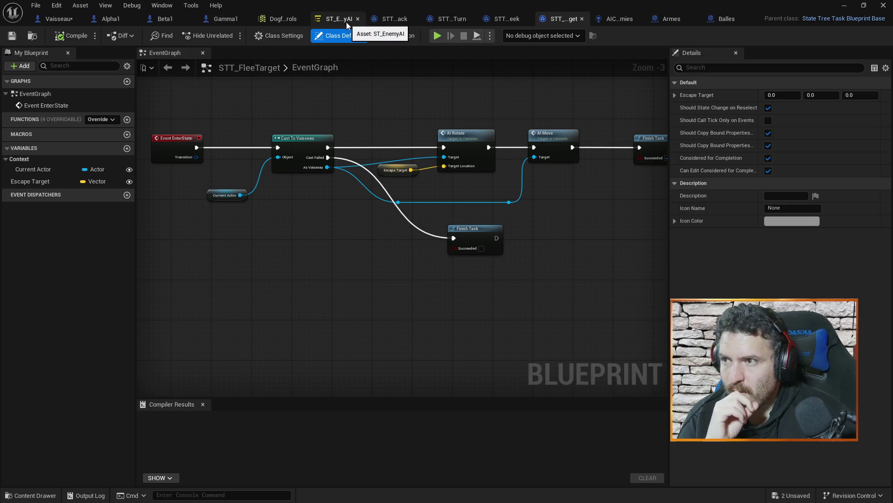
{"action": "left_click", "coordinate": [56, 19]}
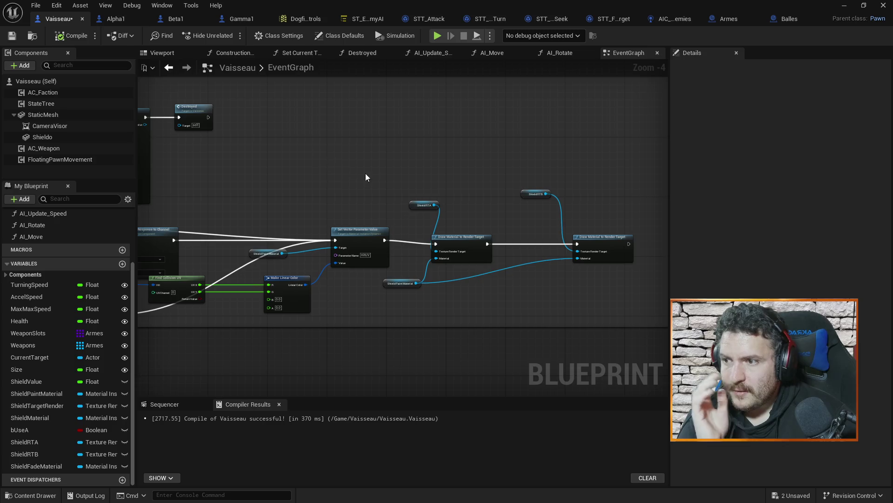
{"action": "scroll", "coordinate": [404, 177], "scroll_direction": "up", "scroll_amount": 3}
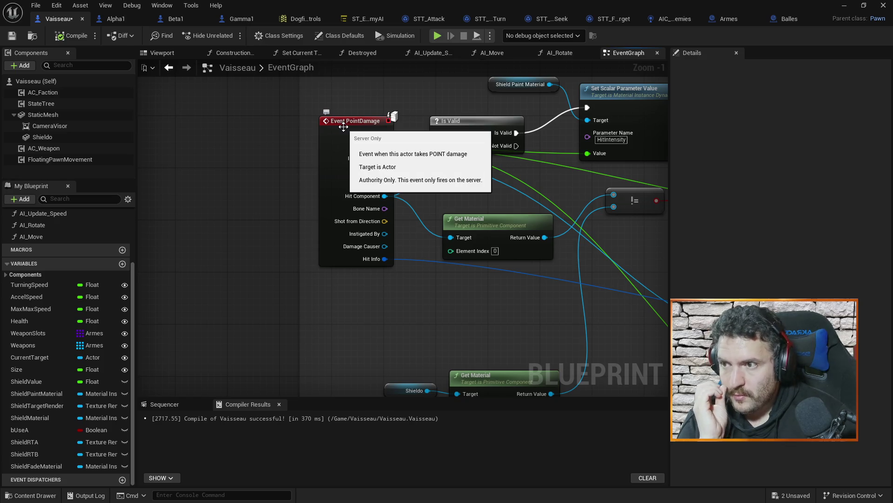
{"action": "left_click", "coordinate": [729, 19]}
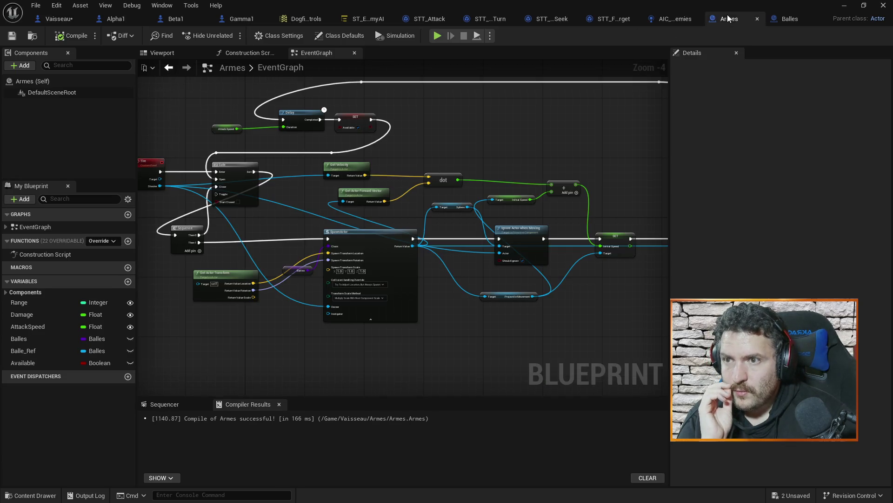
Step: Glance at the Armes and Balles graphs, then open and close Arme_Missile from the Armes folder
{"action": "mouse_move", "coordinate": [565, 162]}
{"action": "left_mouse_down"}
{"action": "mouse_move", "coordinate": [448, 149]}
{"action": "mouse_move", "coordinate": [590, 169]}
{"action": "mouse_move", "coordinate": [596, 159]}
{"action": "mouse_move", "coordinate": [305, 146]}
{"action": "mouse_move", "coordinate": [458, 158]}
{"action": "mouse_move", "coordinate": [447, 165]}
{"action": "left_mouse_up"}
{"action": "left_click", "coordinate": [790, 18]}
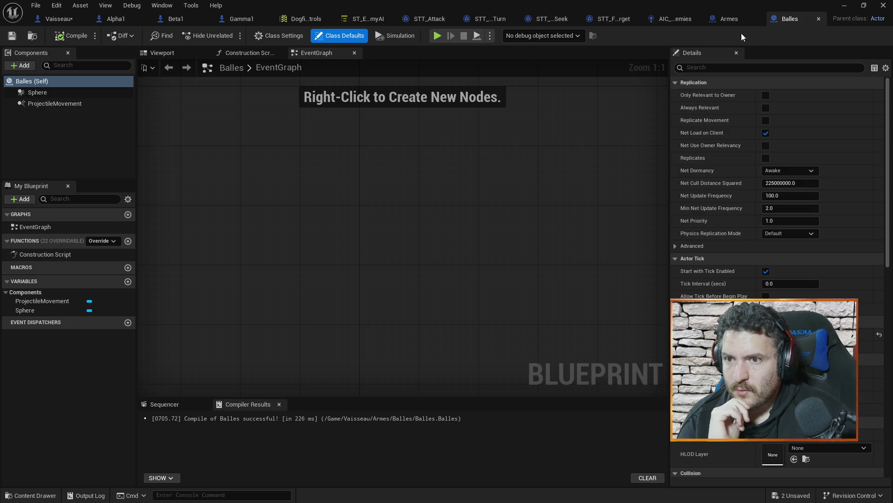
{"action": "left_click", "coordinate": [846, 5]}
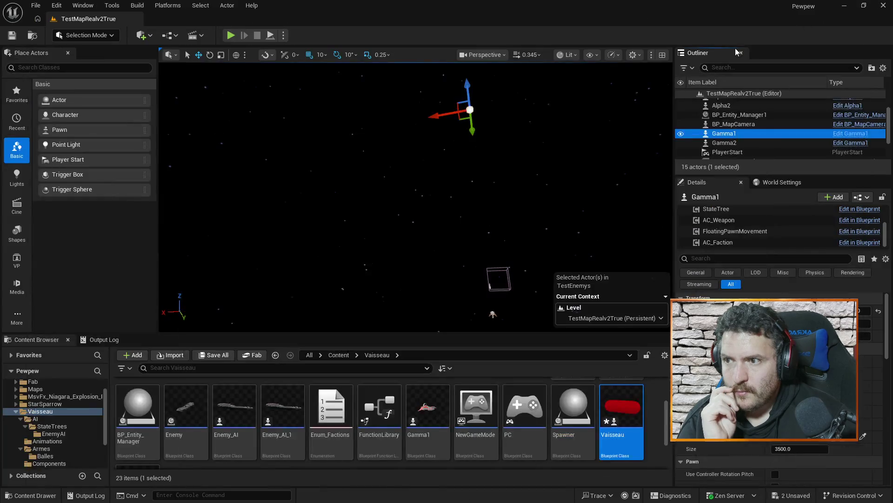
{"action": "scroll", "coordinate": [231, 409], "scroll_direction": "up", "scroll_amount": 2}
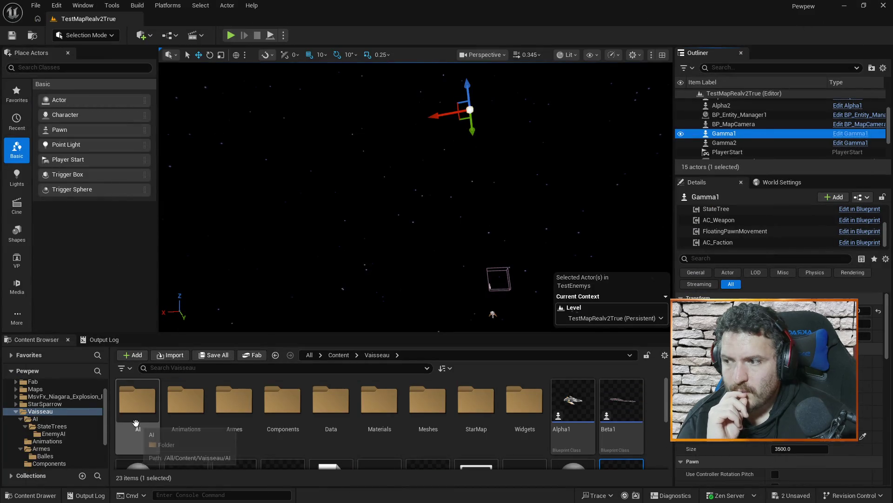
{"action": "double_click", "coordinate": [220, 405]}
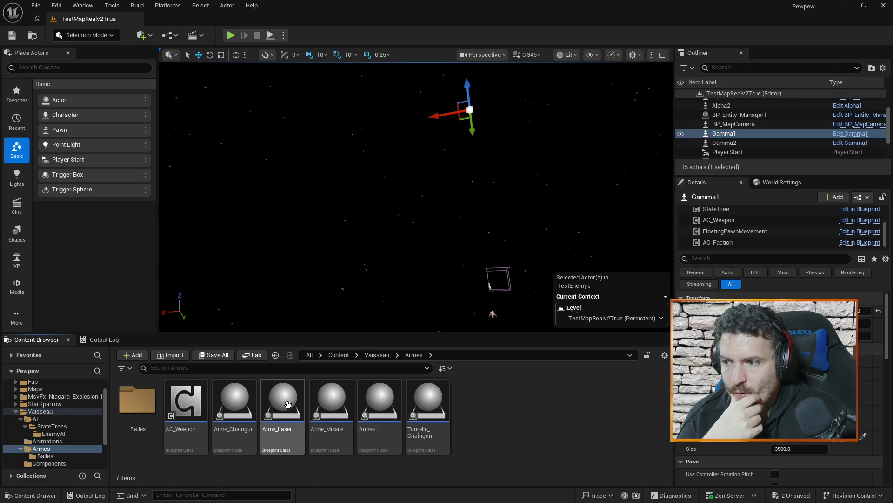
{"action": "double_click", "coordinate": [331, 400]}
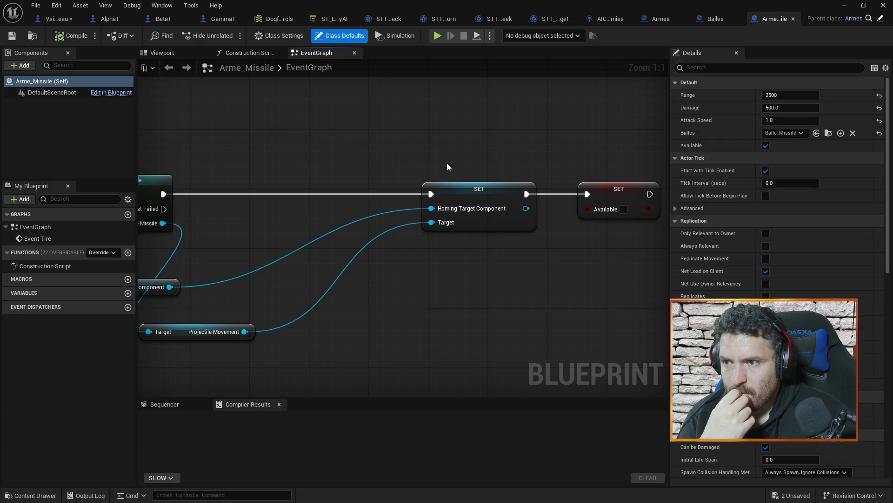
{"action": "scroll", "coordinate": [479, 170], "scroll_direction": "down", "scroll_amount": 2}
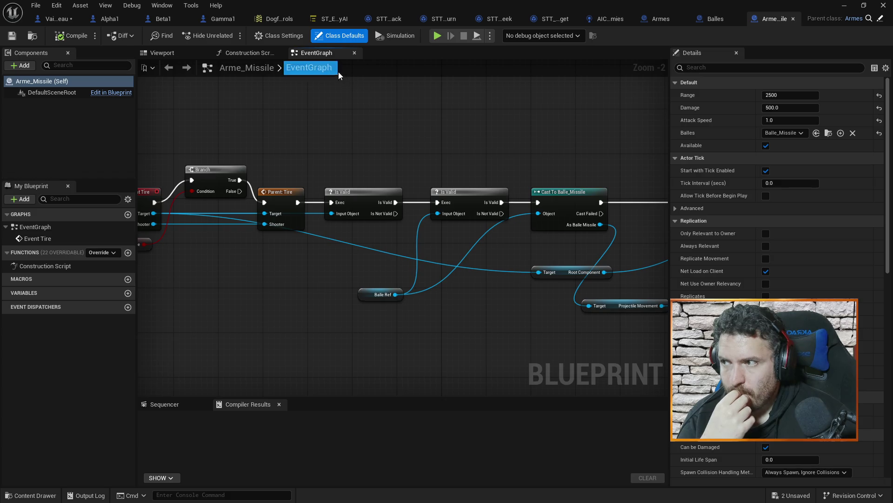
{"action": "left_click", "coordinate": [791, 21]}
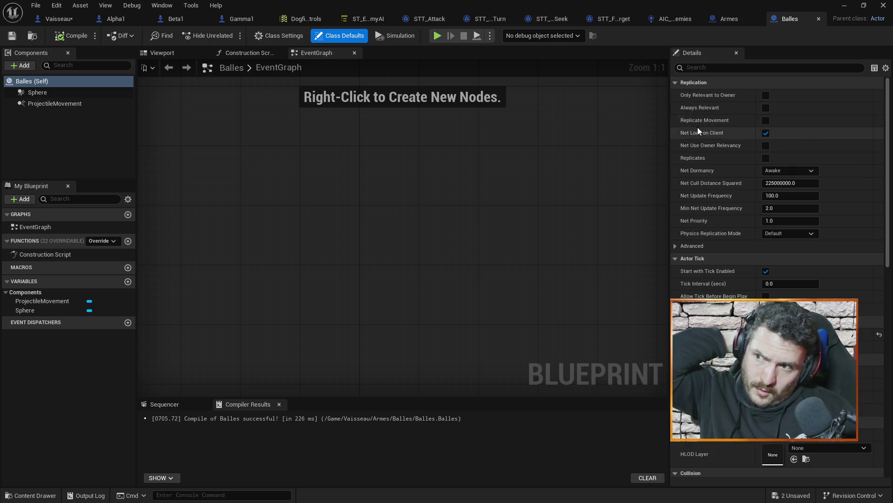
Step: Review the Armes Delay, Gate and Sequence nodes and Vaisseau's Receive Damage nodes
{"action": "left_click", "coordinate": [735, 17]}
{"action": "mouse_move", "coordinate": [562, 129]}
{"action": "left_mouse_down"}
{"action": "mouse_move", "coordinate": [538, 144]}
{"action": "mouse_move", "coordinate": [573, 108]}
{"action": "left_mouse_up"}
{"action": "mouse_move", "coordinate": [321, 126]}
{"action": "left_mouse_down"}
{"action": "mouse_move", "coordinate": [484, 196]}
{"action": "mouse_move", "coordinate": [489, 165]}
{"action": "mouse_move", "coordinate": [465, 167]}
{"action": "left_mouse_up"}
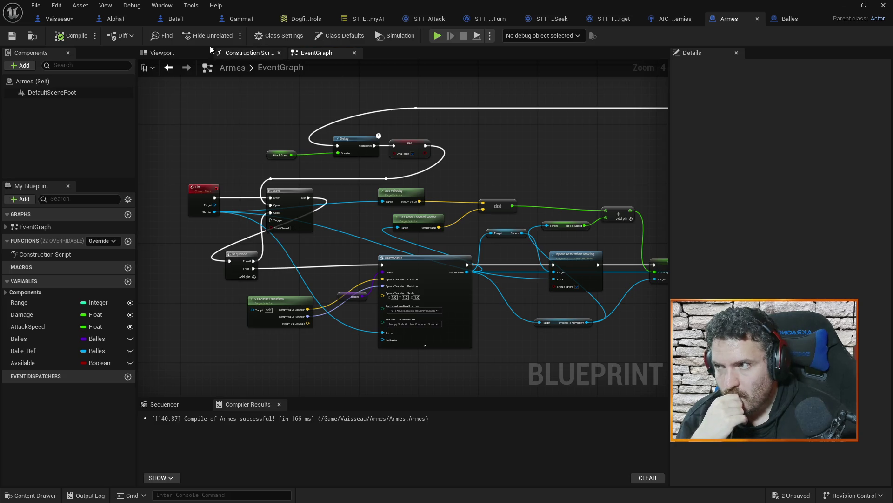
{"action": "left_click", "coordinate": [59, 19]}
{"action": "scroll", "coordinate": [591, 226], "scroll_direction": "down", "scroll_amount": 5}
{"action": "scroll", "coordinate": [512, 219], "scroll_direction": "up", "scroll_amount": 3}
{"action": "scroll", "coordinate": [425, 213], "scroll_direction": "down", "scroll_amount": 4}
{"action": "scroll", "coordinate": [445, 219], "scroll_direction": "up", "scroll_amount": 4}
{"action": "scroll", "coordinate": [445, 222], "scroll_direction": "up", "scroll_amount": 1}
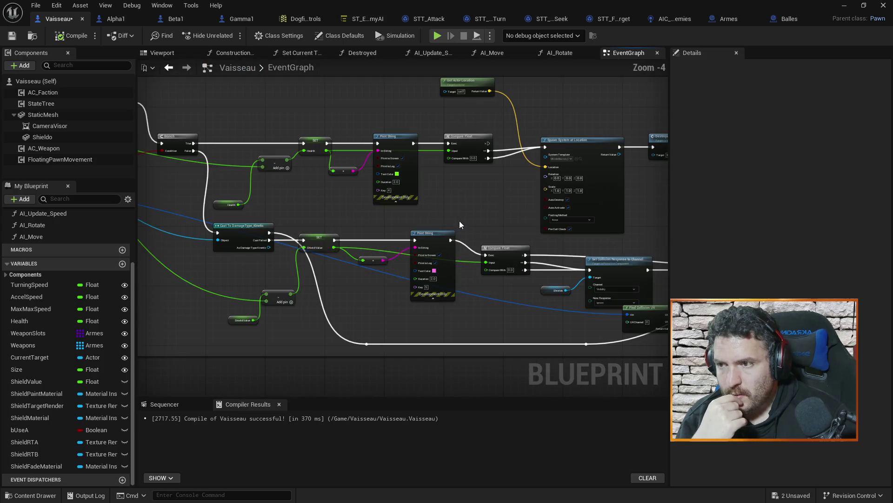
{"action": "mouse_move", "coordinate": [314, 211]}
{"action": "left_mouse_down"}
{"action": "mouse_move", "coordinate": [386, 214]}
{"action": "mouse_move", "coordinate": [409, 144]}
{"action": "mouse_move", "coordinate": [386, 221]}
{"action": "left_mouse_up"}
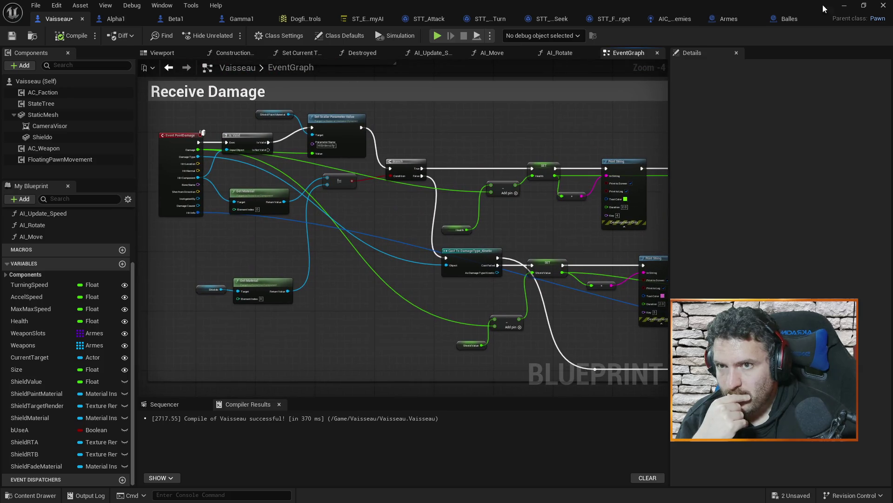
Step: Check the Balles base bullet blueprint, close it, and open Balle_Laser from the Balles folder
{"action": "left_click", "coordinate": [843, 6]}
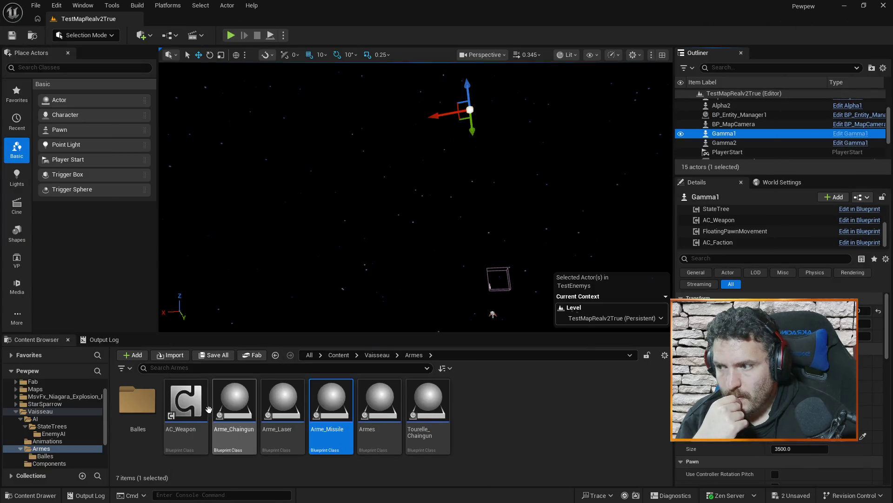
{"action": "double_click", "coordinate": [137, 401]}
{"action": "double_click", "coordinate": [295, 403]}
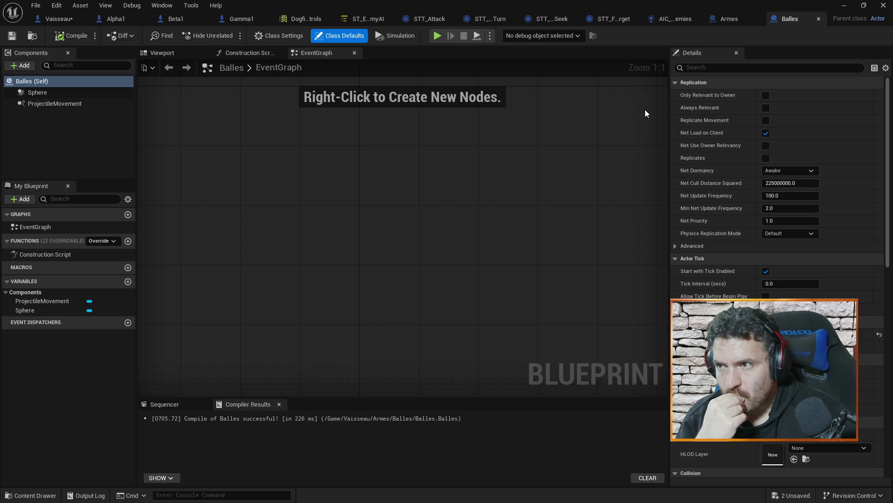
{"action": "left_click", "coordinate": [819, 18]}
{"action": "left_click", "coordinate": [882, 5]}
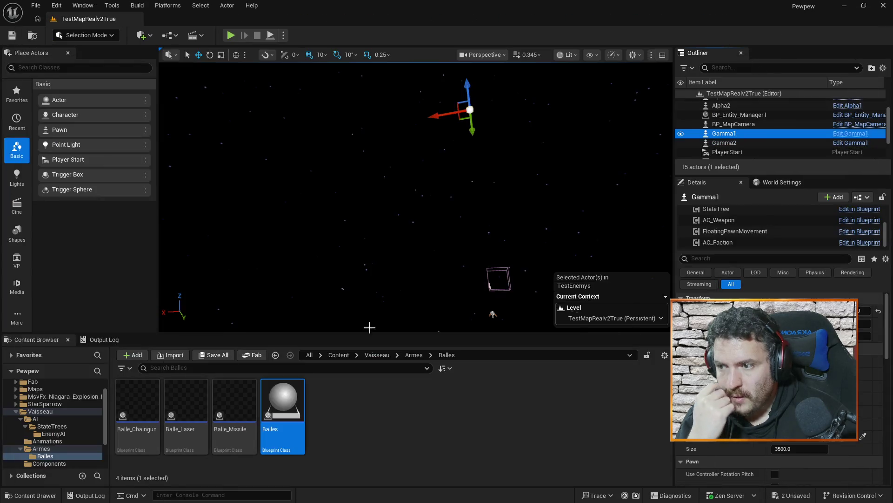
{"action": "double_click", "coordinate": [191, 401]}
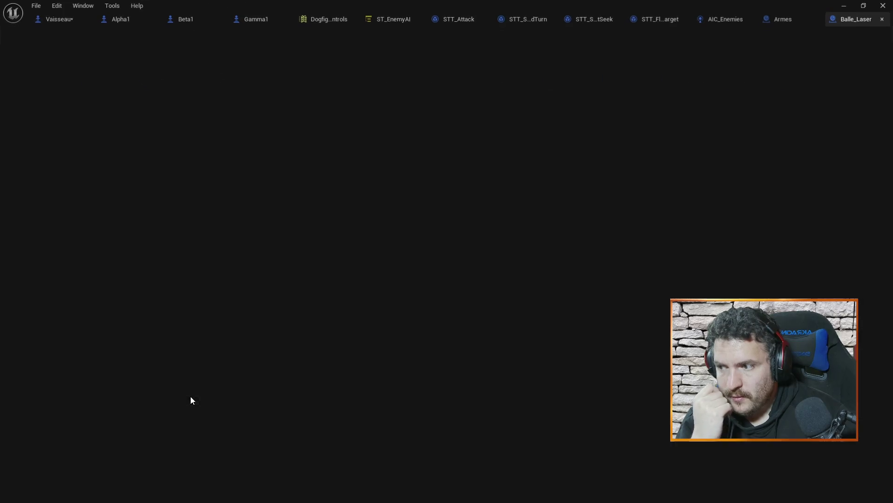
Step: Frame the laser bullet's node network in the Balle_Laser EventGraph
{"action": "scroll", "coordinate": [406, 233], "scroll_direction": "down", "scroll_amount": 7}
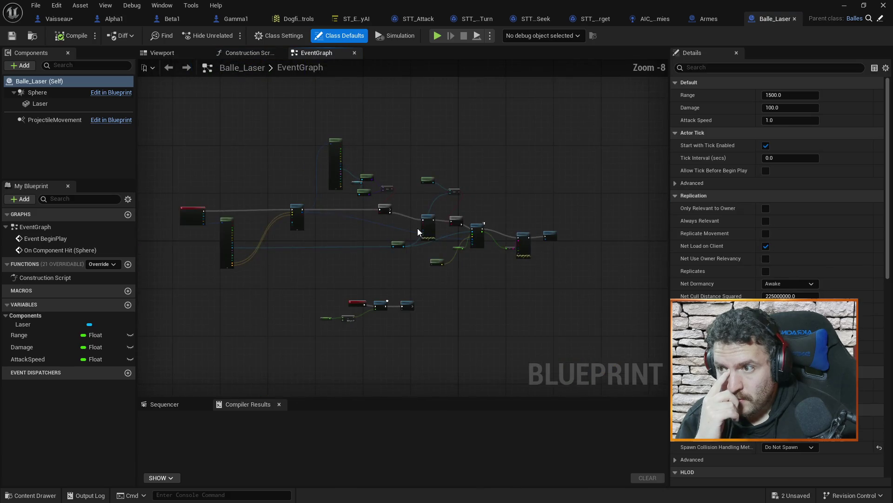
{"action": "mouse_move", "coordinate": [333, 225]}
{"action": "left_mouse_down"}
{"action": "mouse_move", "coordinate": [349, 250]}
{"action": "mouse_move", "coordinate": [474, 193]}
{"action": "left_mouse_up"}
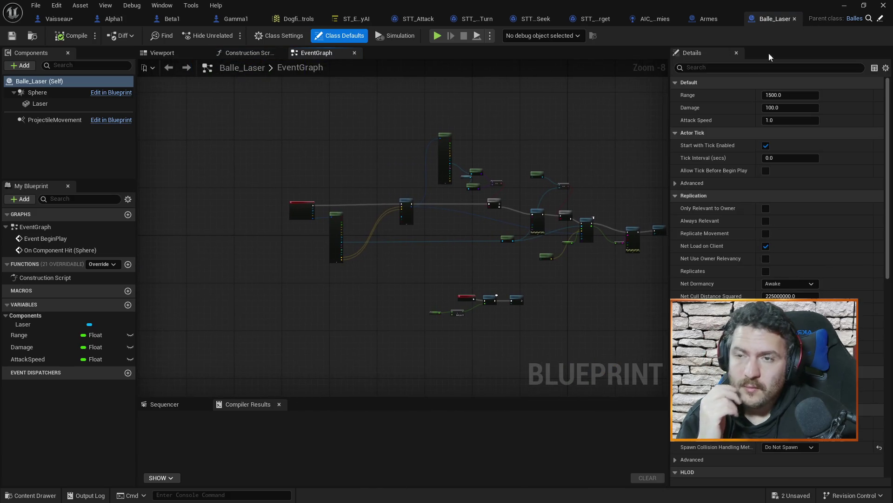
{"action": "scroll", "coordinate": [357, 209], "scroll_direction": "up", "scroll_amount": 4}
{"action": "mouse_move", "coordinate": [364, 205]}
{"action": "left_mouse_down"}
{"action": "mouse_move", "coordinate": [441, 191]}
{"action": "mouse_move", "coordinate": [291, 180]}
{"action": "left_mouse_up"}
{"action": "scroll", "coordinate": [439, 197], "scroll_direction": "down", "scroll_amount": 1}
{"action": "mouse_move", "coordinate": [439, 198]}
{"action": "left_mouse_down"}
{"action": "mouse_move", "coordinate": [364, 216]}
{"action": "mouse_move", "coordinate": [423, 244]}
{"action": "left_mouse_up"}
{"action": "scroll", "coordinate": [442, 227], "scroll_direction": "up", "scroll_amount": 3}
{"action": "scroll", "coordinate": [523, 221], "scroll_direction": "up", "scroll_amount": 1}
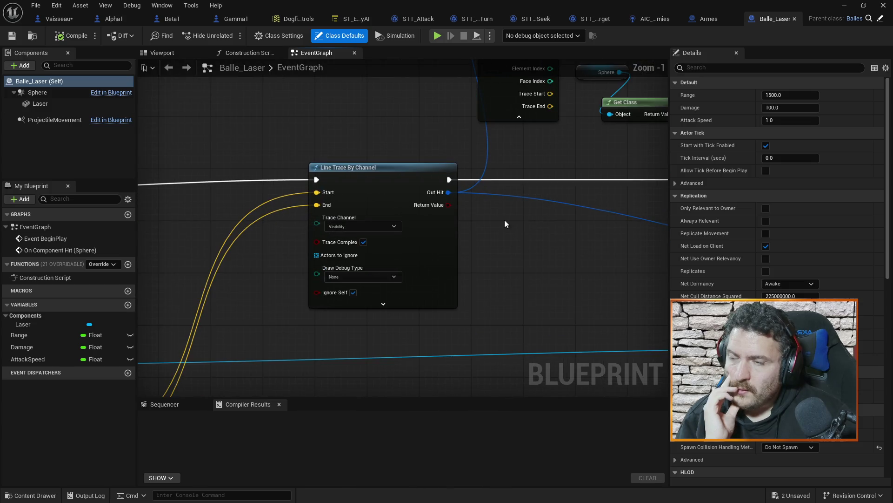
Step: Locate the Branch, == comparison, Print String, Apply Point Damage, Get Owner and Get Class nodes
{"action": "left_click_drag", "start_coordinate": [504, 220], "coordinate": [404, 343]}
{"action": "left_click_drag", "start_coordinate": [501, 253], "coordinate": [333, 212]}
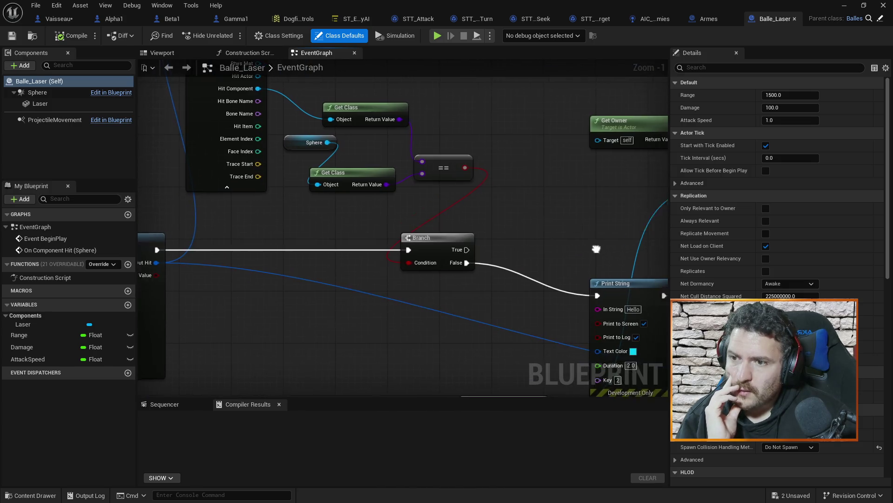
{"action": "left_click_drag", "start_coordinate": [617, 267], "coordinate": [423, 160]}
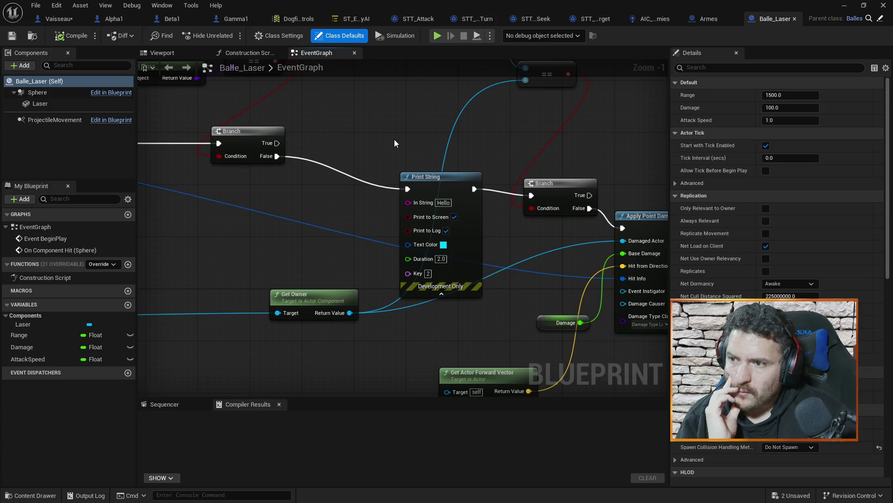
{"action": "scroll", "coordinate": [384, 146], "scroll_direction": "down", "scroll_amount": 1}
{"action": "mouse_move", "coordinate": [384, 147]}
{"action": "left_mouse_down"}
{"action": "mouse_move", "coordinate": [396, 191]}
{"action": "mouse_move", "coordinate": [398, 182]}
{"action": "left_mouse_up"}
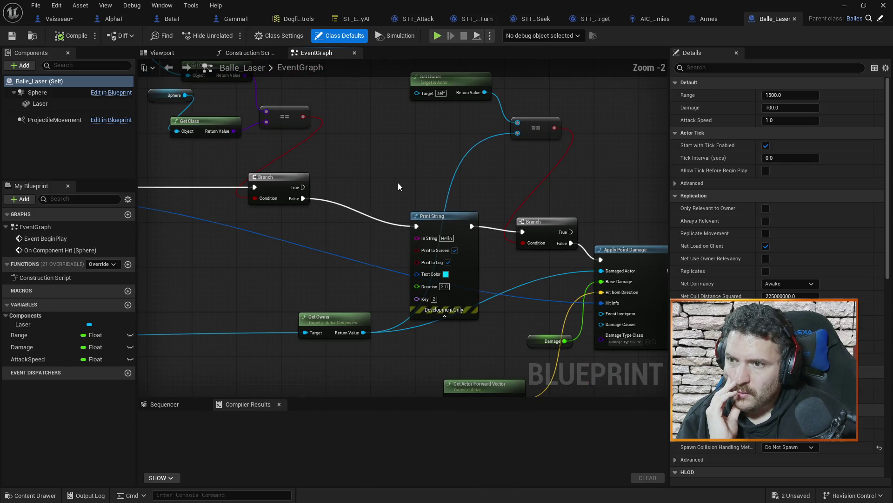
{"action": "scroll", "coordinate": [399, 181], "scroll_direction": "down", "scroll_amount": 3}
{"action": "scroll", "coordinate": [576, 227], "scroll_direction": "up", "scroll_amount": 3}
{"action": "scroll", "coordinate": [490, 213], "scroll_direction": "up", "scroll_amount": 1}
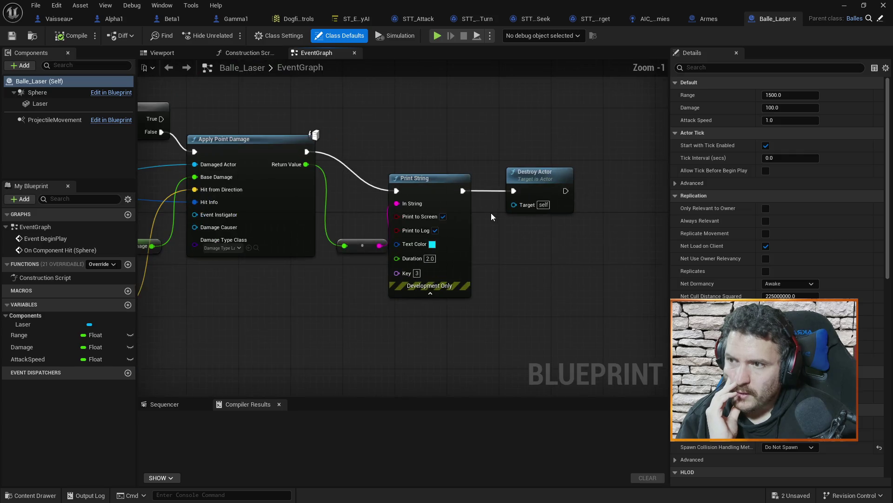
{"action": "scroll", "coordinate": [489, 213], "scroll_direction": "up", "scroll_amount": 1}
Step: Shift Print String and Destroy Actor rightward after Apply Point Damage, then select Print String
{"action": "left_click_drag", "start_coordinate": [434, 148], "coordinate": [554, 244]}
{"action": "left_click_drag", "start_coordinate": [542, 173], "coordinate": [601, 172]}
{"action": "left_click", "coordinate": [508, 125]}
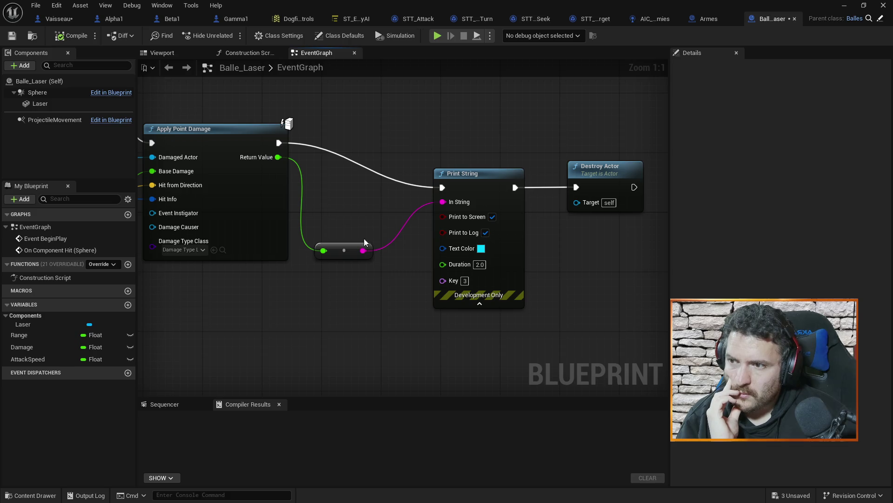
{"action": "left_click_drag", "start_coordinate": [312, 306], "coordinate": [416, 287]}
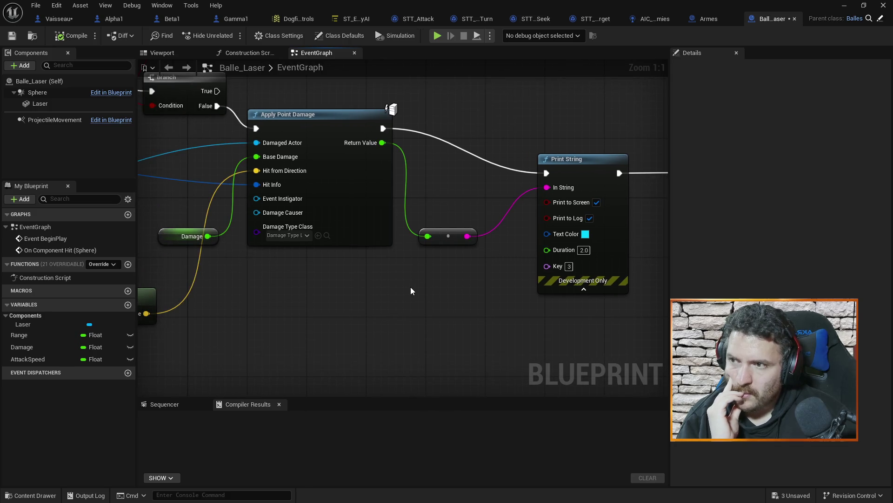
{"action": "left_click", "coordinate": [592, 164]}
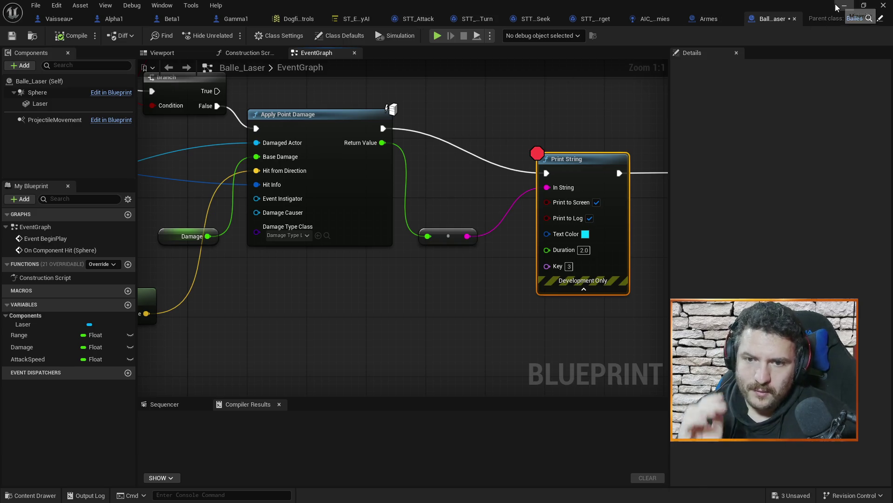
Step: Save Balle_Laser and start a Play In Editor session to test the breakpoint
{"action": "key", "text": "ctrl+s"}
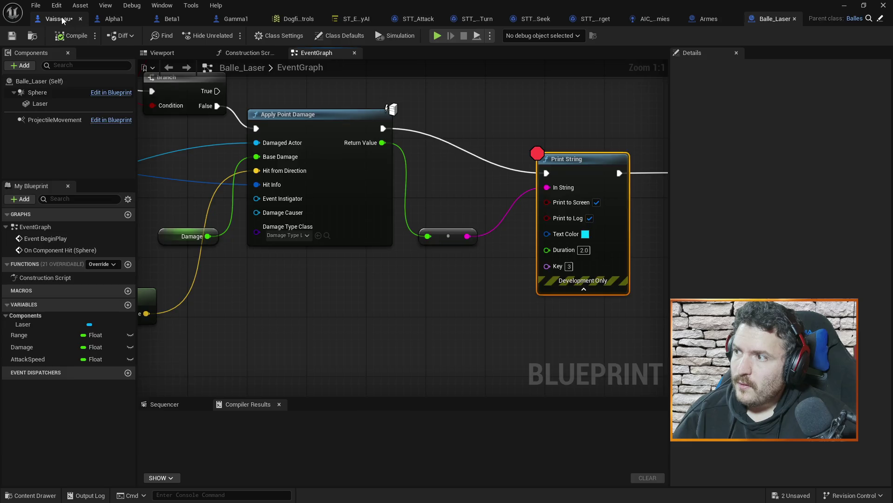
{"action": "left_click", "coordinate": [62, 20]}
{"action": "left_click", "coordinate": [844, 5]}
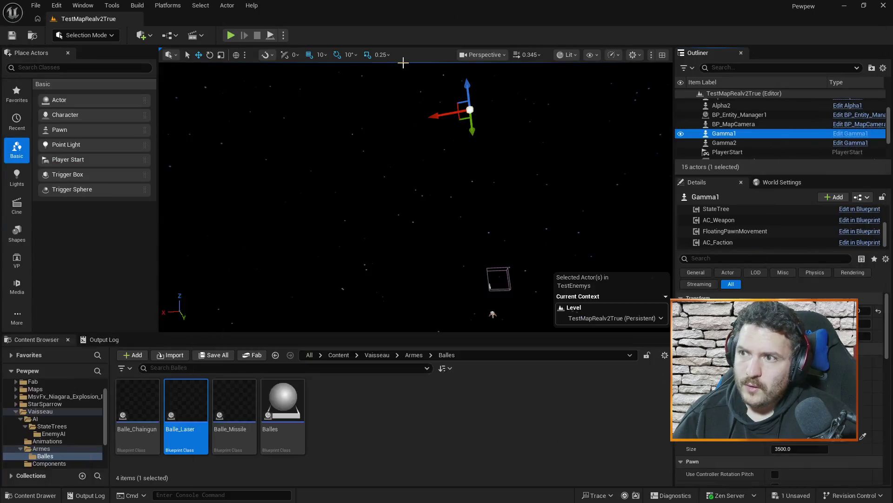
{"action": "left_click", "coordinate": [230, 35]}
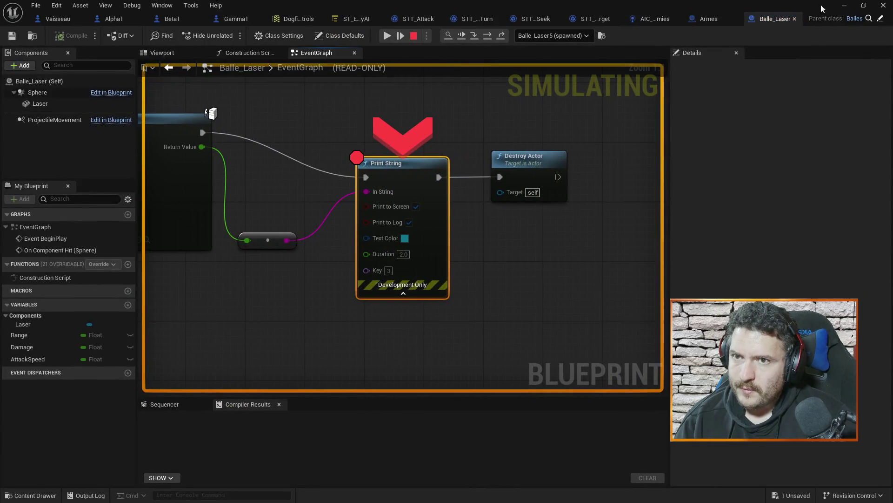
{"action": "left_click", "coordinate": [844, 5]}
Step: Resume the game and continue execution past the Print String breakpoint
{"action": "left_click", "coordinate": [244, 35]}
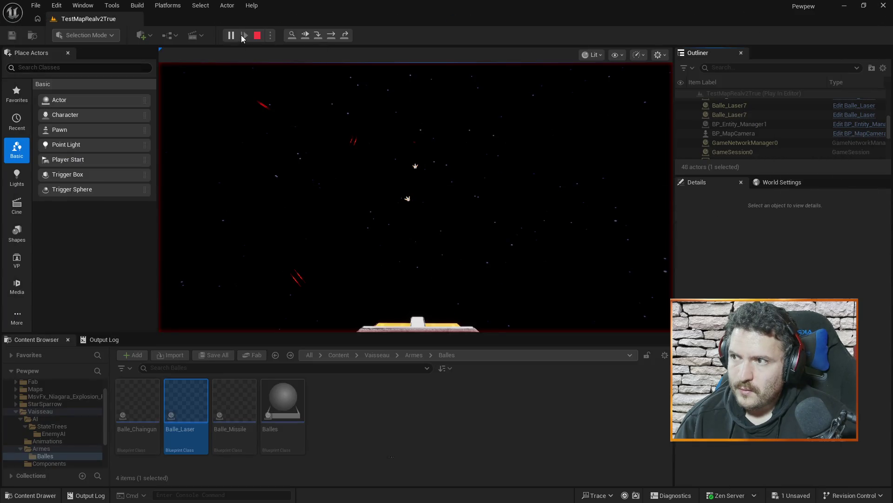
{"action": "left_click", "coordinate": [844, 5]}
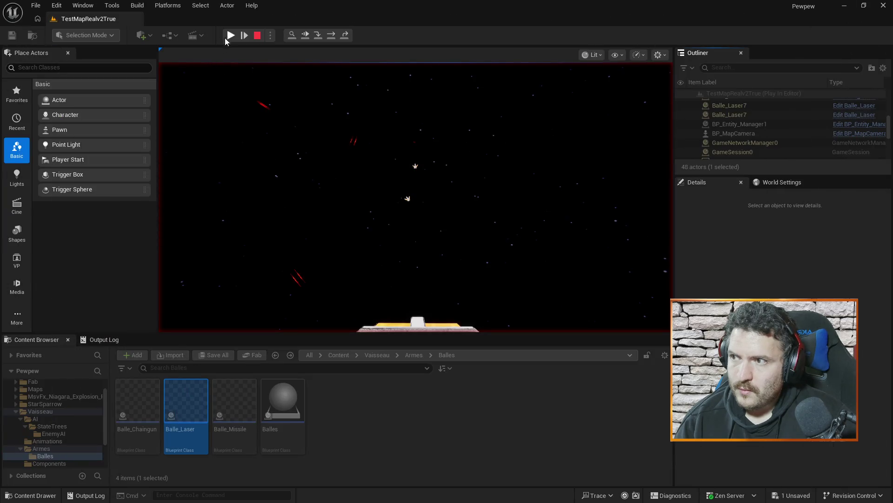
{"action": "left_click", "coordinate": [231, 36]}
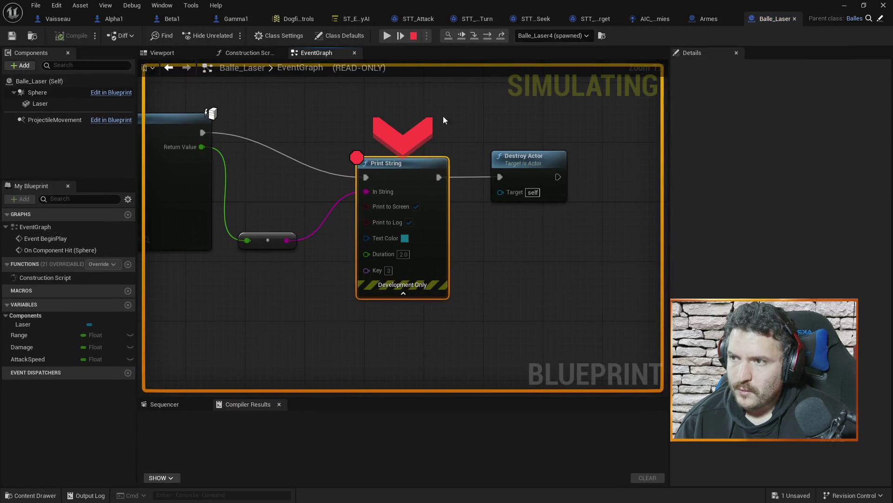
{"action": "key", "text": "F9"}
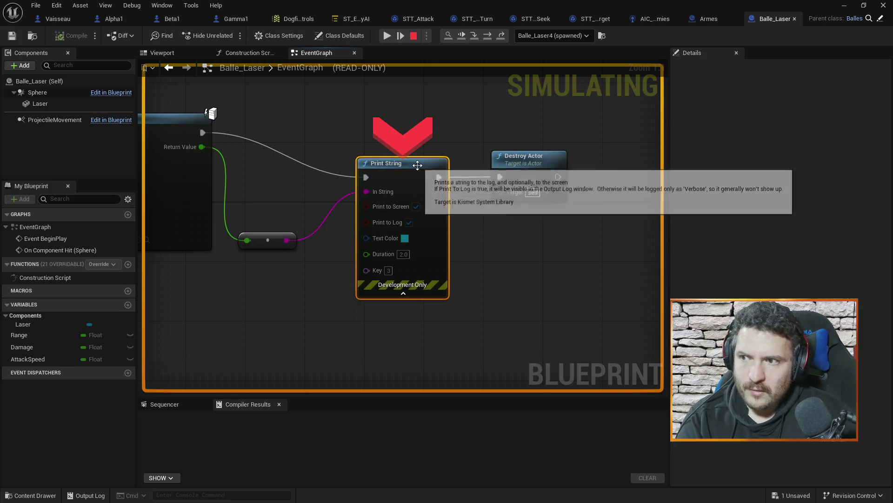
{"action": "left_click", "coordinate": [390, 34]}
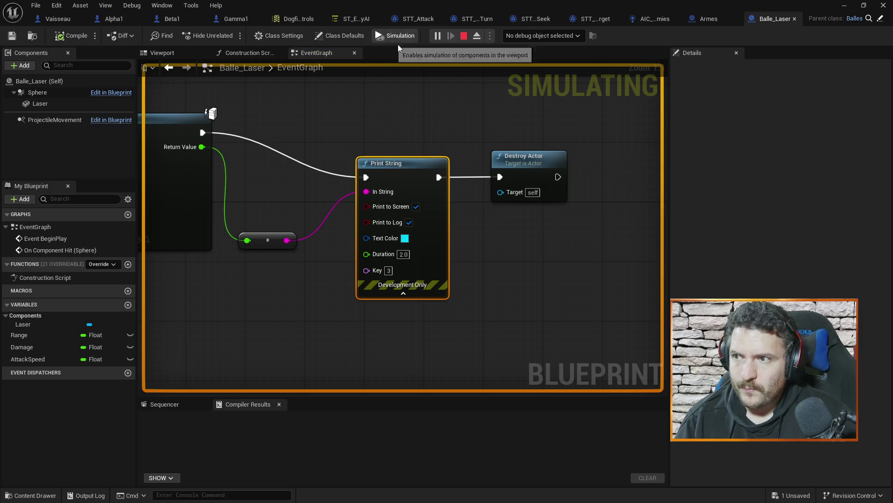
{"action": "left_click", "coordinate": [845, 5]}
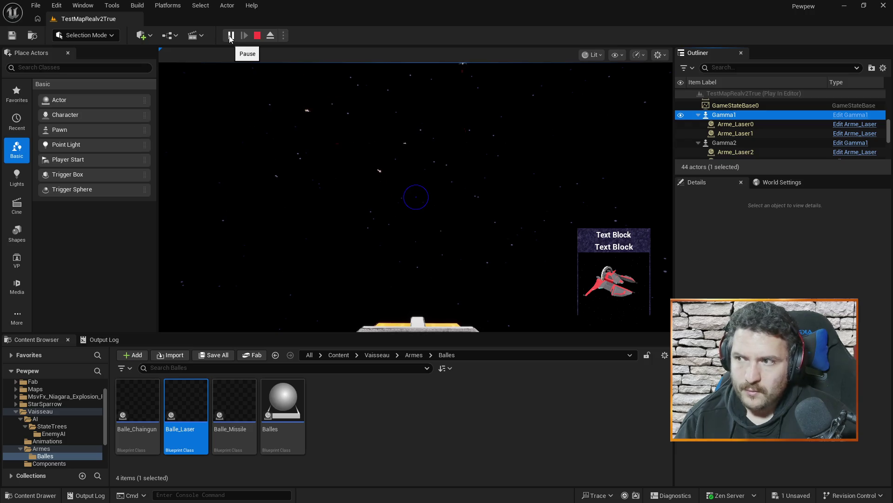
Step: Pause and resume the dogfight session, then bring Apply Point Damage into view
{"action": "left_click", "coordinate": [230, 38]}
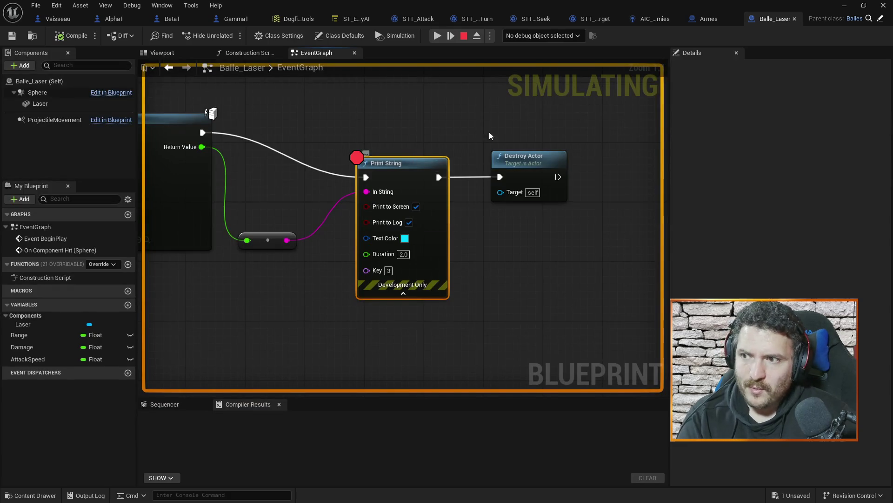
{"action": "left_click", "coordinate": [844, 5]}
{"action": "left_click", "coordinate": [235, 36]}
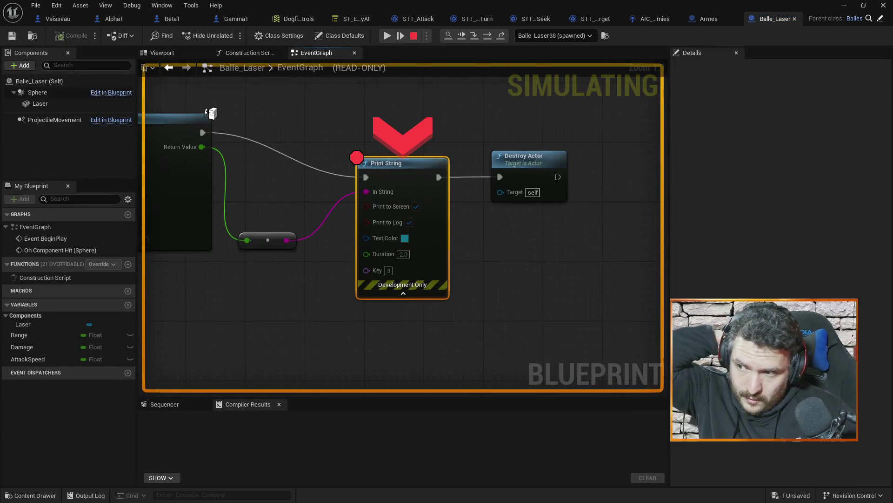
{"action": "left_click_drag", "start_coordinate": [283, 240], "coordinate": [390, 235]}
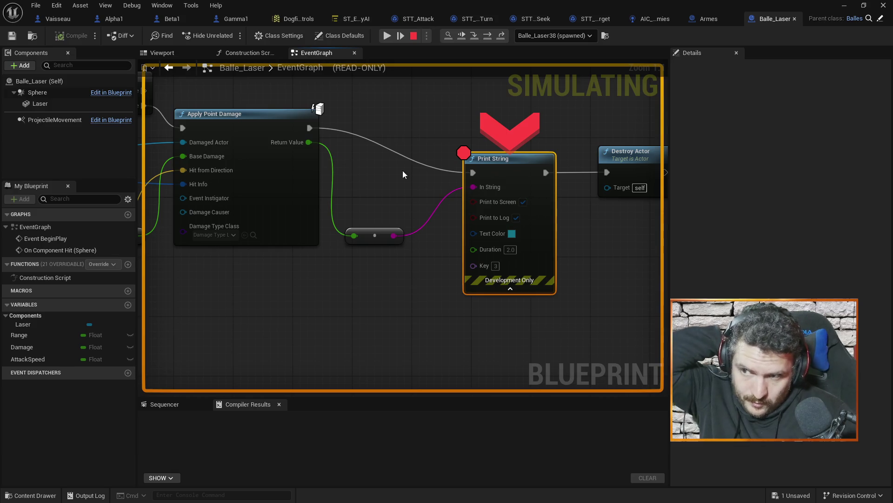
Step: Read the Branch and Damage debug values around Print String at the breakpoint
{"action": "mouse_move", "coordinate": [415, 185]}
{"action": "left_mouse_down"}
{"action": "mouse_move", "coordinate": [485, 185]}
{"action": "mouse_move", "coordinate": [453, 203]}
{"action": "left_mouse_up"}
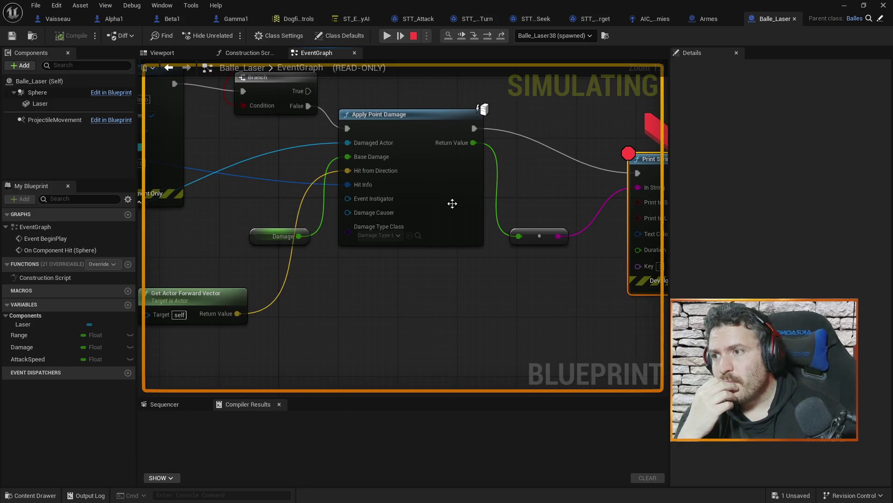
{"action": "left_click_drag", "start_coordinate": [268, 198], "coordinate": [388, 229]}
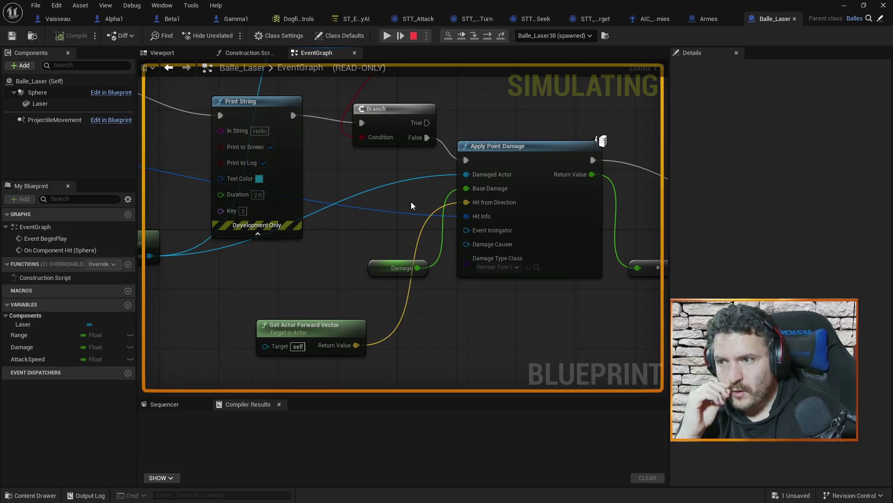
{"action": "scroll", "coordinate": [412, 203], "scroll_direction": "down", "scroll_amount": 4}
{"action": "scroll", "coordinate": [378, 217], "scroll_direction": "up", "scroll_amount": 5}
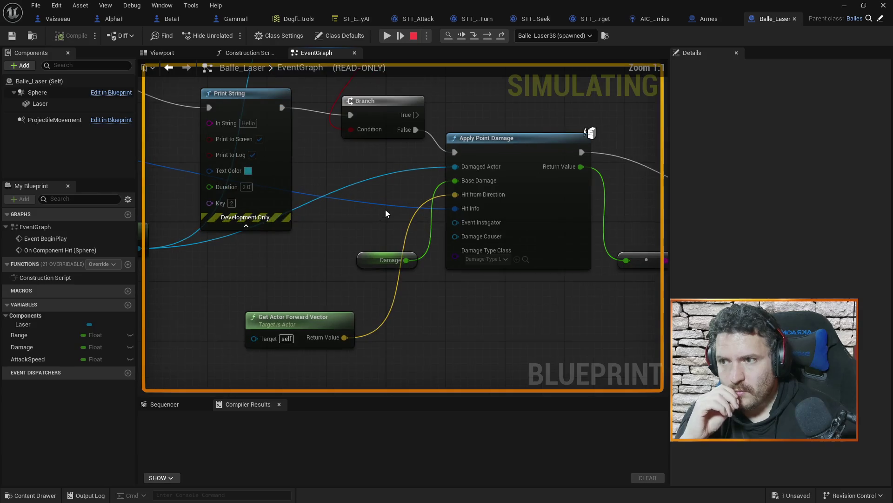
{"action": "mouse_move", "coordinate": [470, 183]}
{"action": "mouse_move", "coordinate": [471, 198]}
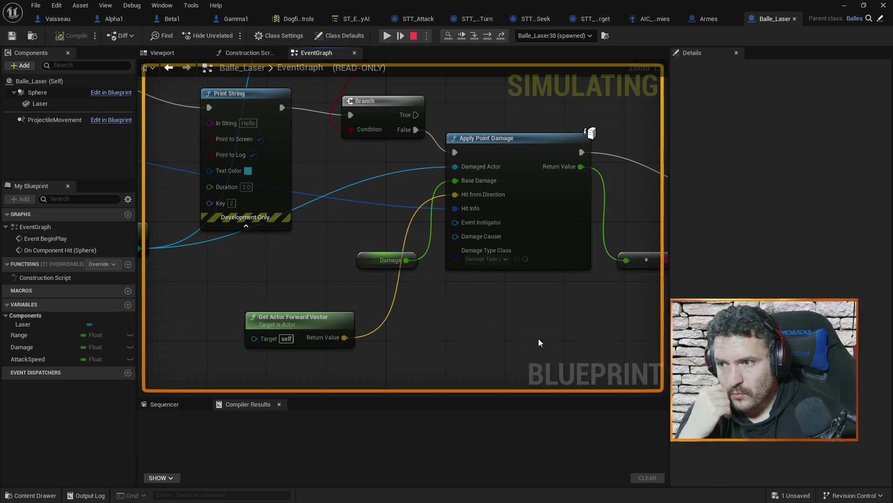
Step: Inspect the earlier Print String and Break Hit Result, opening actions on the trace's Out Hit
{"action": "mouse_move", "coordinate": [553, 340]}
{"action": "left_mouse_down"}
{"action": "mouse_move", "coordinate": [427, 356]}
{"action": "mouse_move", "coordinate": [340, 355]}
{"action": "mouse_move", "coordinate": [568, 353]}
{"action": "mouse_move", "coordinate": [389, 309]}
{"action": "mouse_move", "coordinate": [365, 323]}
{"action": "mouse_move", "coordinate": [329, 265]}
{"action": "mouse_move", "coordinate": [379, 213]}
{"action": "left_mouse_up"}
{"action": "scroll", "coordinate": [332, 255], "scroll_direction": "down", "scroll_amount": 4}
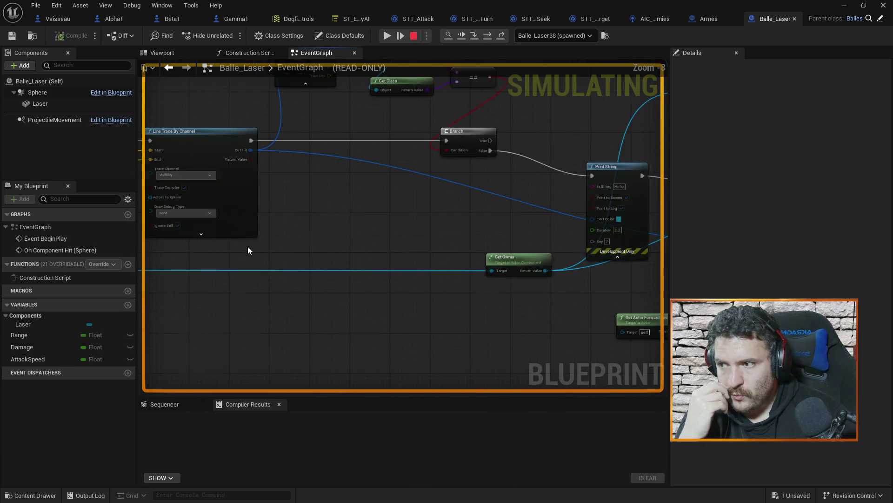
{"action": "scroll", "coordinate": [377, 217], "scroll_direction": "up", "scroll_amount": 6}
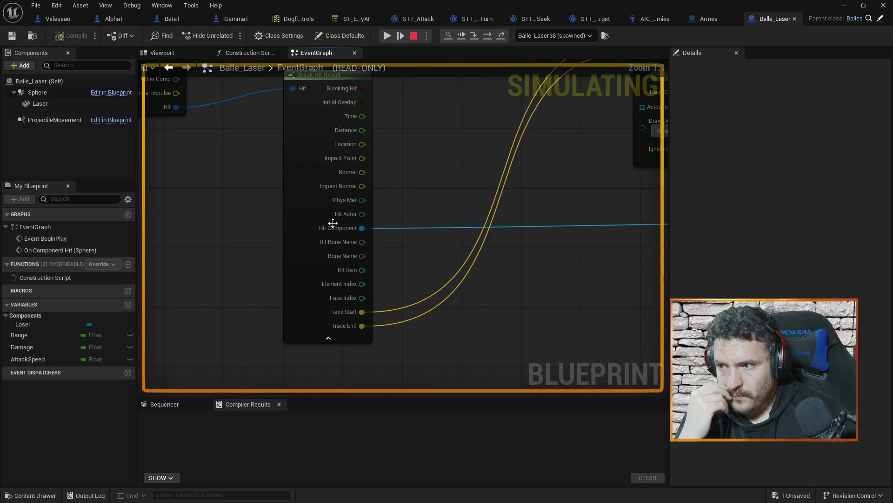
{"action": "mouse_move", "coordinate": [345, 231]}
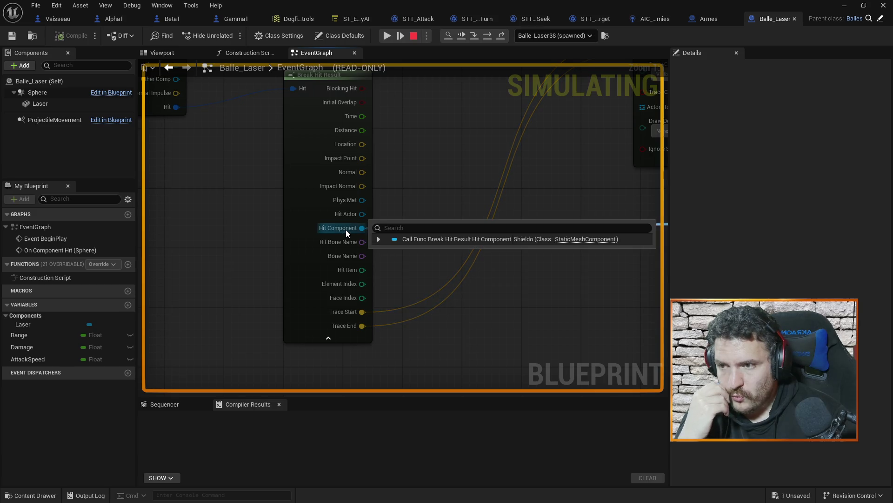
{"action": "scroll", "coordinate": [594, 297], "scroll_direction": "down", "scroll_amount": 3}
{"action": "scroll", "coordinate": [506, 212], "scroll_direction": "up", "scroll_amount": 2}
{"action": "mouse_move", "coordinate": [506, 212]}
{"action": "left_mouse_down"}
{"action": "mouse_move", "coordinate": [391, 218]}
{"action": "mouse_move", "coordinate": [462, 259]}
{"action": "left_mouse_up"}
{"action": "mouse_move", "coordinate": [562, 277]}
{"action": "left_mouse_down"}
{"action": "mouse_move", "coordinate": [477, 167]}
{"action": "mouse_move", "coordinate": [421, 199]}
{"action": "mouse_move", "coordinate": [405, 236]}
{"action": "mouse_move", "coordinate": [418, 201]}
{"action": "mouse_move", "coordinate": [330, 173]}
{"action": "left_mouse_up"}
{"action": "right_click", "coordinate": [302, 147]}
Step: Compare Hit Component Get Class values: Unknown versus SphereComponent for Sphere
{"action": "mouse_move", "coordinate": [400, 267]}
{"action": "left_mouse_down"}
{"action": "mouse_move", "coordinate": [597, 270]}
{"action": "mouse_move", "coordinate": [466, 178]}
{"action": "mouse_move", "coordinate": [339, 224]}
{"action": "left_mouse_up"}
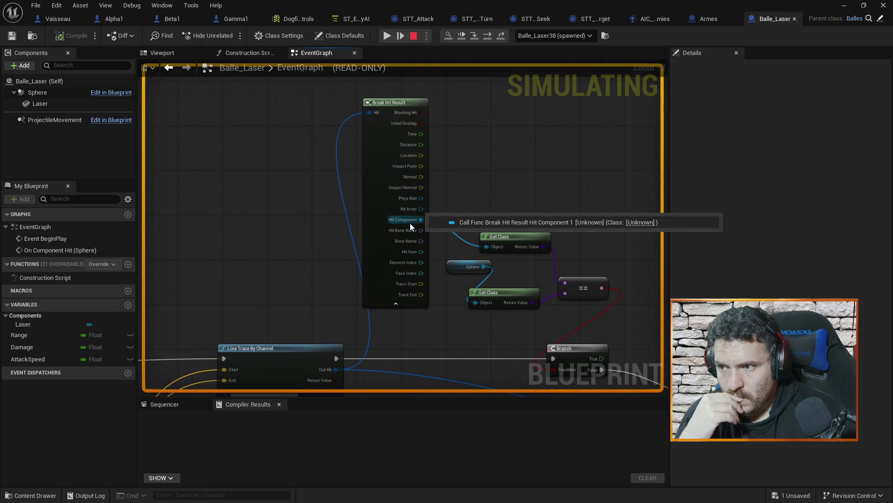
{"action": "left_click_drag", "start_coordinate": [533, 177], "coordinate": [468, 114]}
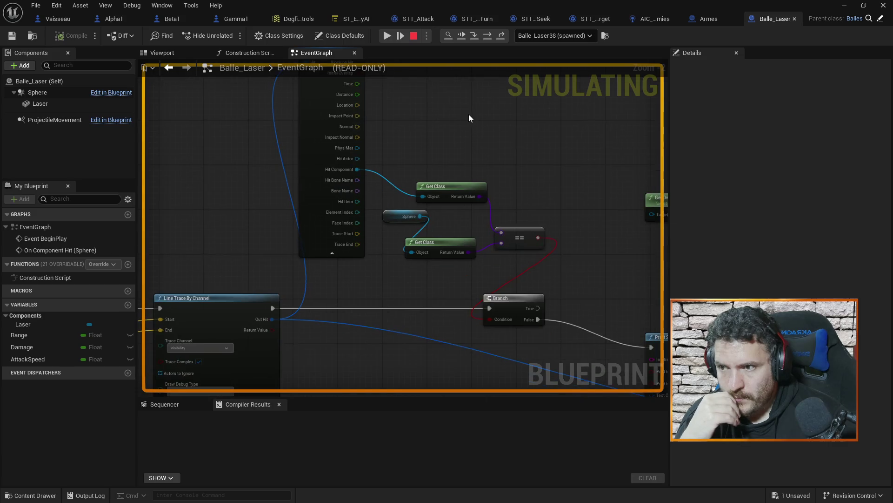
{"action": "mouse_move", "coordinate": [346, 166]}
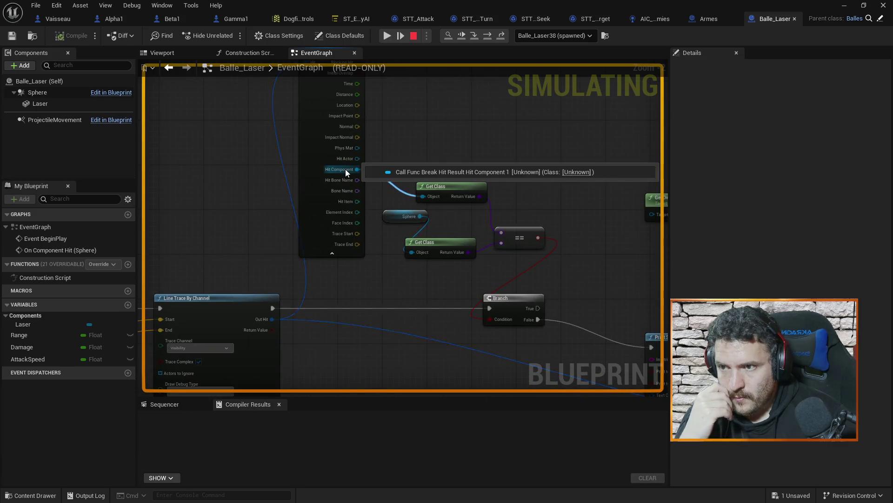
{"action": "mouse_move", "coordinate": [412, 135]}
{"action": "left_mouse_down"}
{"action": "mouse_move", "coordinate": [427, 196]}
{"action": "mouse_move", "coordinate": [215, 219]}
{"action": "mouse_move", "coordinate": [354, 175]}
{"action": "left_mouse_up"}
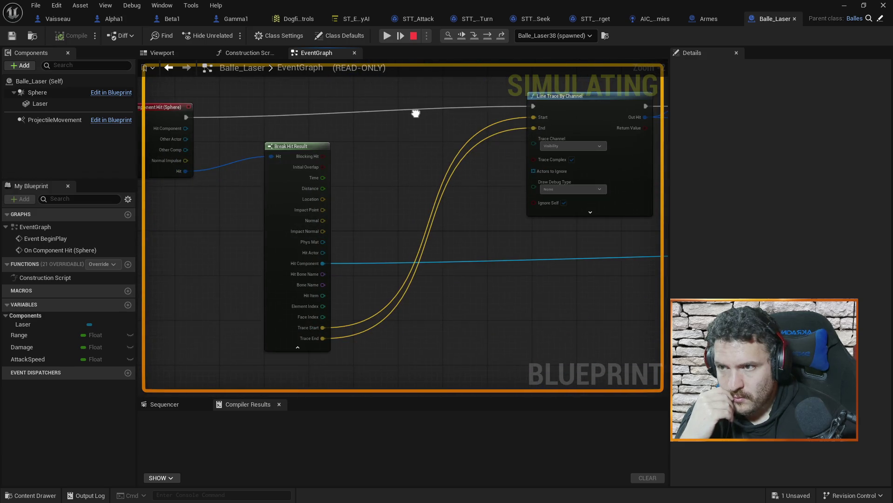
{"action": "left_click_drag", "start_coordinate": [416, 113], "coordinate": [331, 223]}
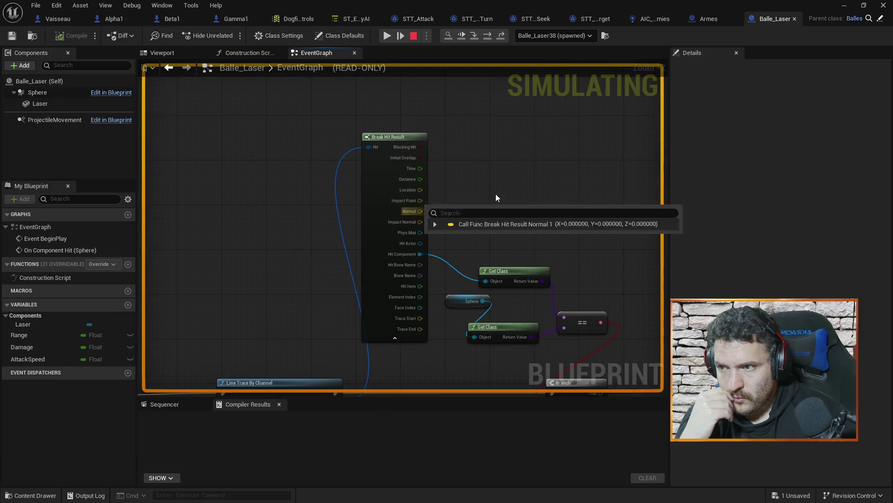
{"action": "left_click_drag", "start_coordinate": [537, 209], "coordinate": [451, 94]}
{"action": "mouse_move", "coordinate": [445, 222]}
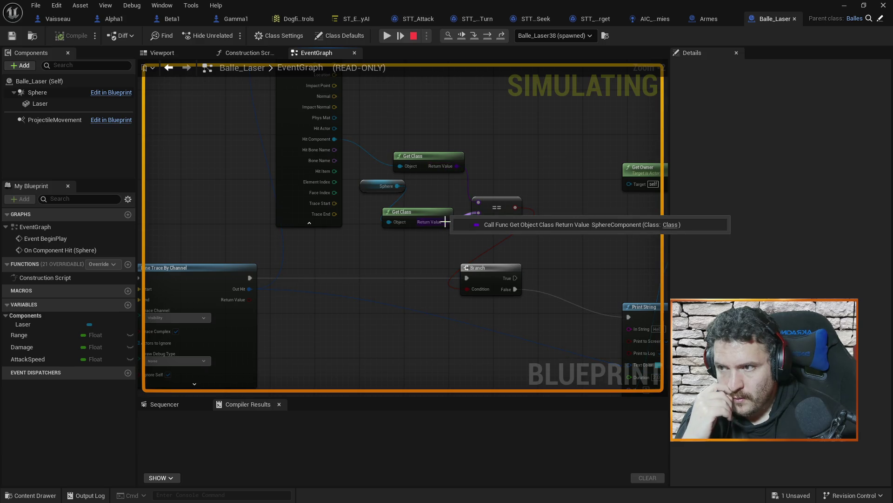
{"action": "mouse_move", "coordinate": [394, 187]}
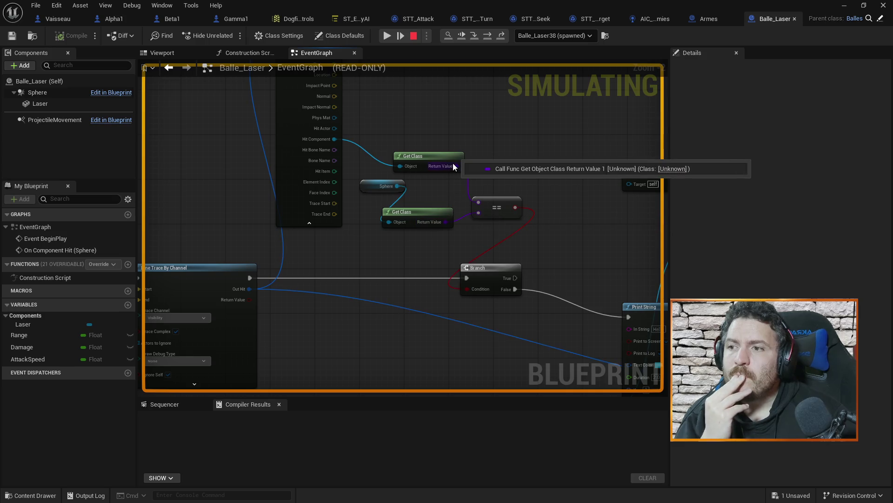
{"action": "left_click_drag", "start_coordinate": [560, 201], "coordinate": [562, 119]}
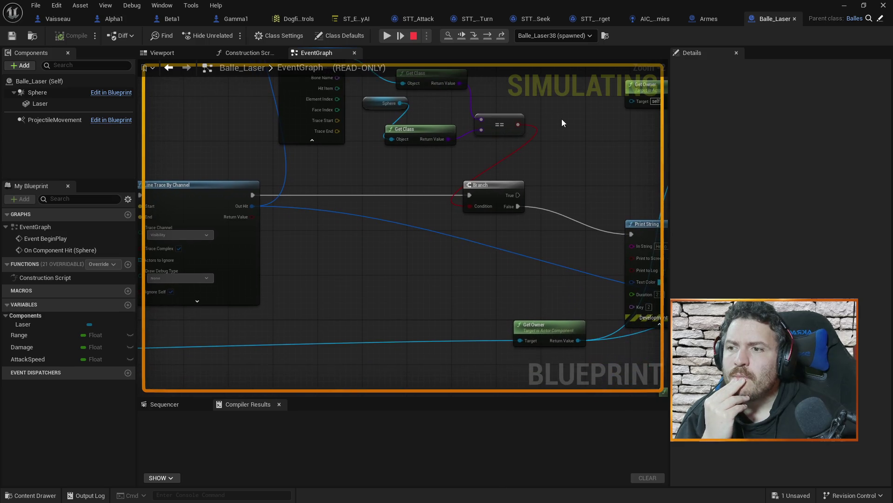
{"action": "mouse_move", "coordinate": [588, 159]}
{"action": "left_mouse_down"}
{"action": "mouse_move", "coordinate": [466, 239]}
{"action": "mouse_move", "coordinate": [564, 297]}
{"action": "left_mouse_up"}
{"action": "mouse_move", "coordinate": [333, 314]}
{"action": "left_mouse_down"}
{"action": "mouse_move", "coordinate": [386, 315]}
{"action": "mouse_move", "coordinate": [434, 217]}
{"action": "left_mouse_up"}
{"action": "left_click_drag", "start_coordinate": [263, 255], "coordinate": [439, 198]}
{"action": "mouse_move", "coordinate": [318, 347]}
{"action": "left_mouse_down"}
{"action": "mouse_move", "coordinate": [433, 259]}
{"action": "mouse_move", "coordinate": [486, 275]}
{"action": "mouse_move", "coordinate": [454, 307]}
{"action": "mouse_move", "coordinate": [395, 301]}
{"action": "mouse_move", "coordinate": [214, 345]}
{"action": "left_mouse_up"}
{"action": "mouse_move", "coordinate": [499, 261]}
{"action": "left_mouse_down"}
{"action": "mouse_move", "coordinate": [346, 330]}
{"action": "mouse_move", "coordinate": [463, 247]}
{"action": "mouse_move", "coordinate": [542, 232]}
{"action": "left_mouse_up"}
{"action": "mouse_move", "coordinate": [607, 229]}
{"action": "left_mouse_down"}
{"action": "mouse_move", "coordinate": [533, 165]}
{"action": "mouse_move", "coordinate": [508, 225]}
{"action": "mouse_move", "coordinate": [447, 155]}
{"action": "left_mouse_up"}
{"action": "mouse_move", "coordinate": [476, 215]}
{"action": "left_mouse_down"}
{"action": "mouse_move", "coordinate": [580, 207]}
{"action": "mouse_move", "coordinate": [579, 169]}
{"action": "left_mouse_up"}
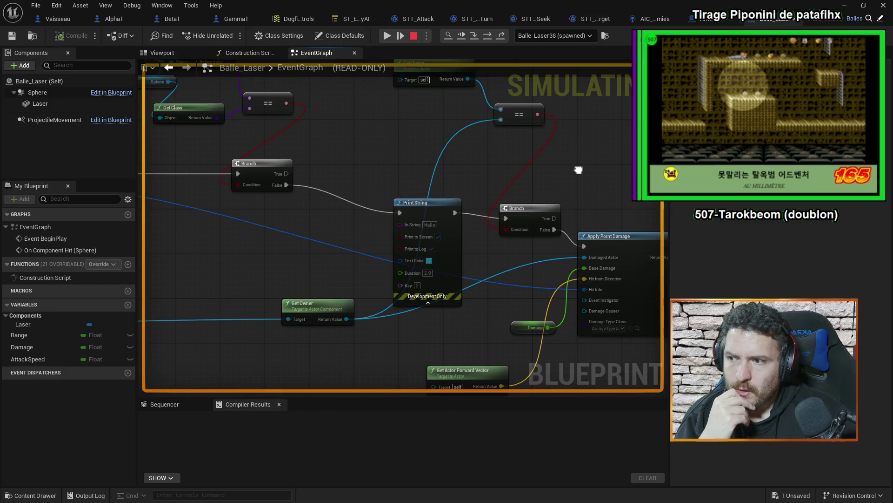
{"action": "mouse_move", "coordinate": [305, 269]}
{"action": "left_mouse_down"}
{"action": "mouse_move", "coordinate": [343, 203]}
{"action": "mouse_move", "coordinate": [398, 191]}
{"action": "mouse_move", "coordinate": [384, 136]}
{"action": "mouse_move", "coordinate": [319, 154]}
{"action": "mouse_move", "coordinate": [379, 144]}
{"action": "mouse_move", "coordinate": [430, 160]}
{"action": "mouse_move", "coordinate": [409, 165]}
{"action": "left_mouse_up"}
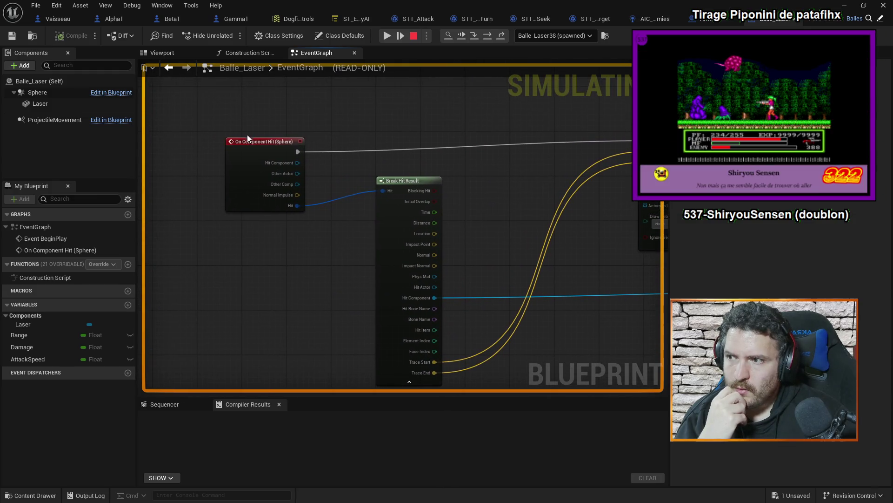
{"action": "mouse_move", "coordinate": [47, 91]}
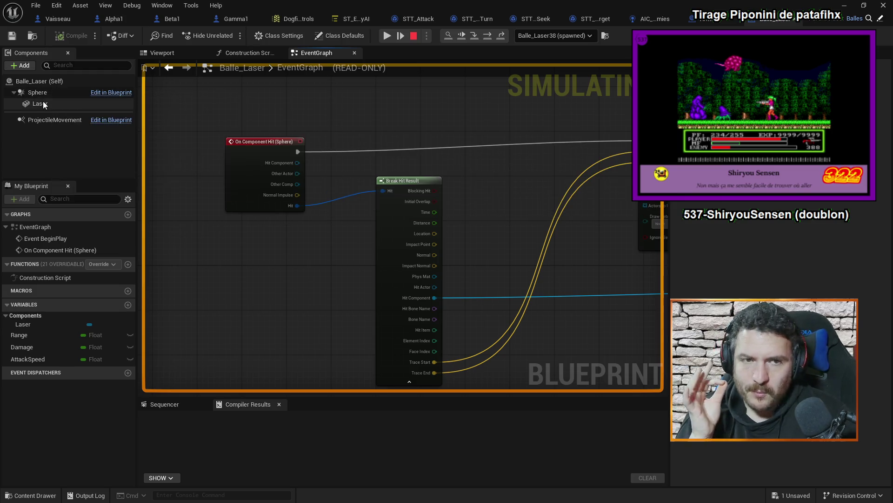
{"action": "mouse_move", "coordinate": [461, 123]}
{"action": "left_mouse_down"}
{"action": "mouse_move", "coordinate": [393, 180]}
{"action": "mouse_move", "coordinate": [356, 154]}
{"action": "mouse_move", "coordinate": [271, 134]}
{"action": "mouse_move", "coordinate": [327, 131]}
{"action": "left_mouse_up"}
{"action": "mouse_move", "coordinate": [485, 189]}
{"action": "left_mouse_down"}
{"action": "mouse_move", "coordinate": [393, 236]}
{"action": "mouse_move", "coordinate": [415, 185]}
{"action": "mouse_move", "coordinate": [401, 225]}
{"action": "mouse_move", "coordinate": [400, 287]}
{"action": "mouse_move", "coordinate": [392, 291]}
{"action": "left_mouse_up"}
{"action": "mouse_move", "coordinate": [274, 317]}
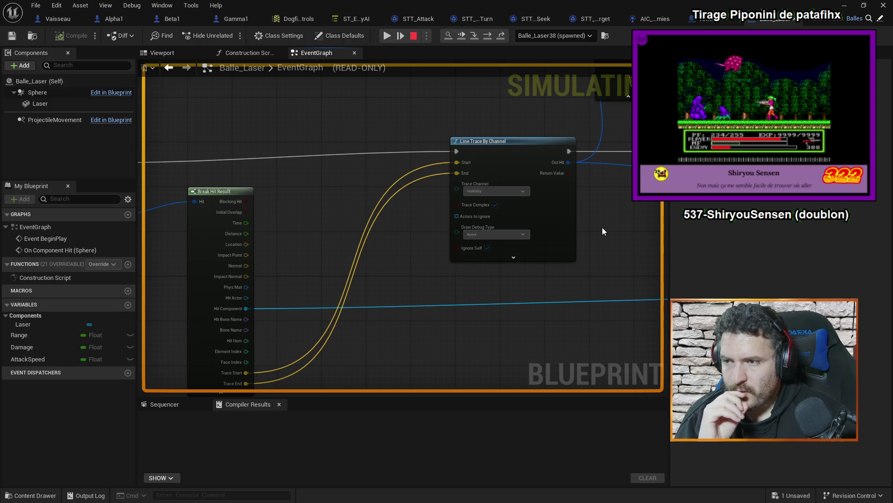
{"action": "mouse_move", "coordinate": [626, 259]}
{"action": "left_mouse_down"}
{"action": "mouse_move", "coordinate": [614, 273]}
{"action": "mouse_move", "coordinate": [588, 220]}
{"action": "mouse_move", "coordinate": [509, 319]}
{"action": "mouse_move", "coordinate": [457, 315]}
{"action": "mouse_move", "coordinate": [457, 244]}
{"action": "mouse_move", "coordinate": [397, 167]}
{"action": "mouse_move", "coordinate": [371, 207]}
{"action": "left_mouse_up"}
{"action": "mouse_move", "coordinate": [371, 208]}
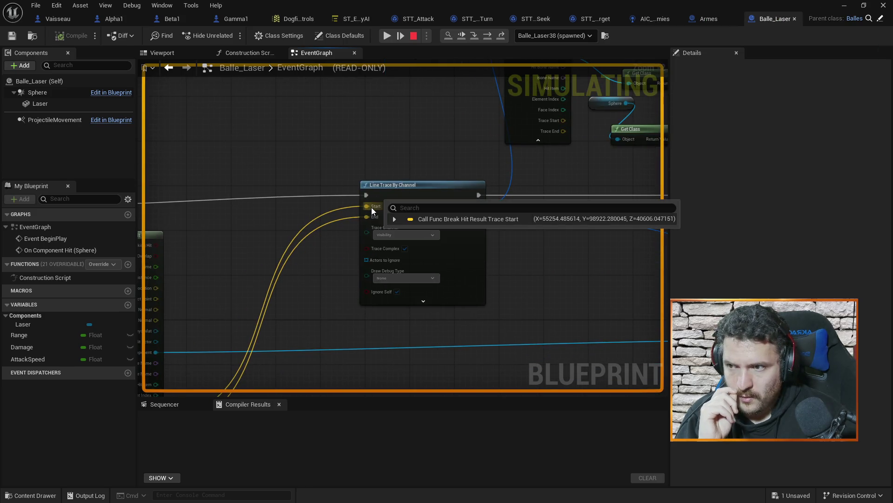
Step: Read live values on Break Hit Result and the Line Trace By Channel's trace channel
{"action": "left_click_drag", "start_coordinate": [273, 327], "coordinate": [353, 245]}
{"action": "mouse_move", "coordinate": [244, 312]}
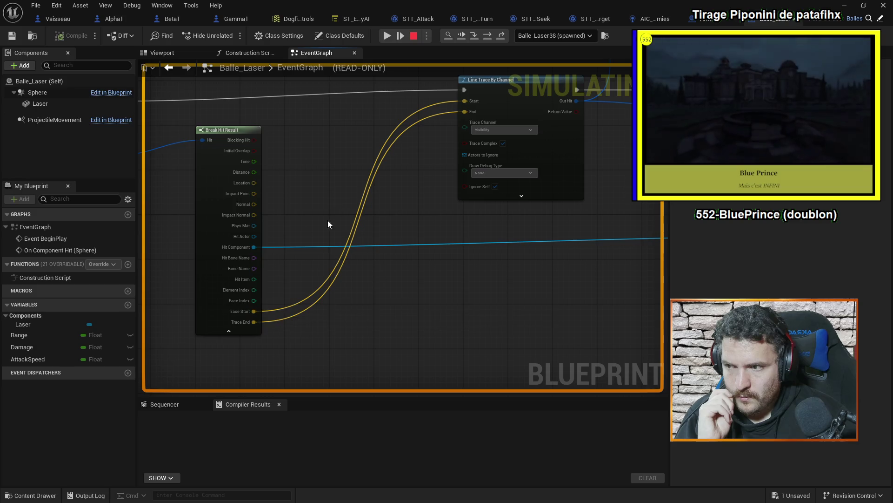
{"action": "left_click_drag", "start_coordinate": [343, 188], "coordinate": [508, 206]}
{"action": "left_click_drag", "start_coordinate": [473, 175], "coordinate": [411, 216]}
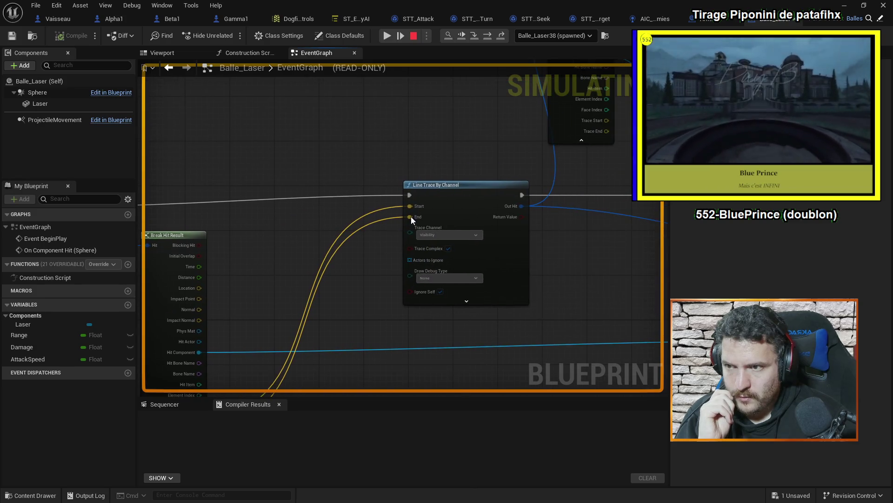
{"action": "left_click", "coordinate": [449, 278]}
{"action": "left_click", "coordinate": [449, 235]}
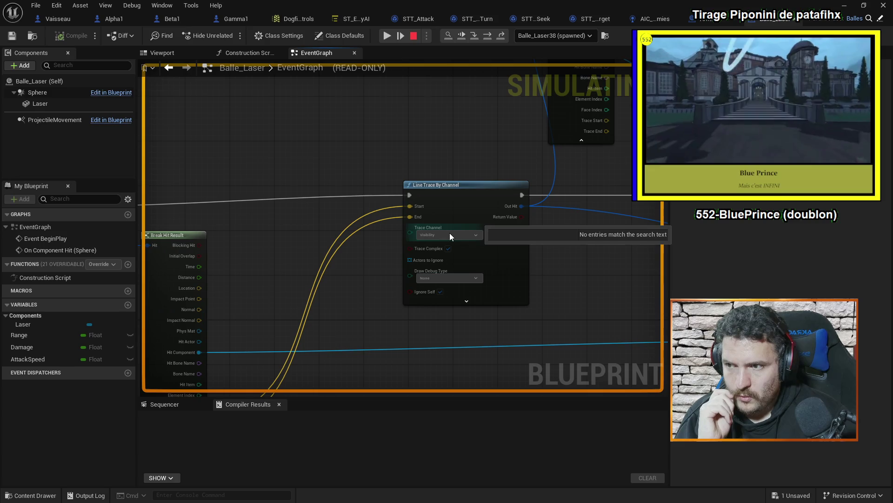
{"action": "mouse_move", "coordinate": [456, 235]}
{"action": "left_mouse_down"}
{"action": "mouse_move", "coordinate": [514, 263]}
{"action": "mouse_move", "coordinate": [248, 264]}
{"action": "left_mouse_up"}
{"action": "left_click_drag", "start_coordinate": [513, 304], "coordinate": [377, 261]}
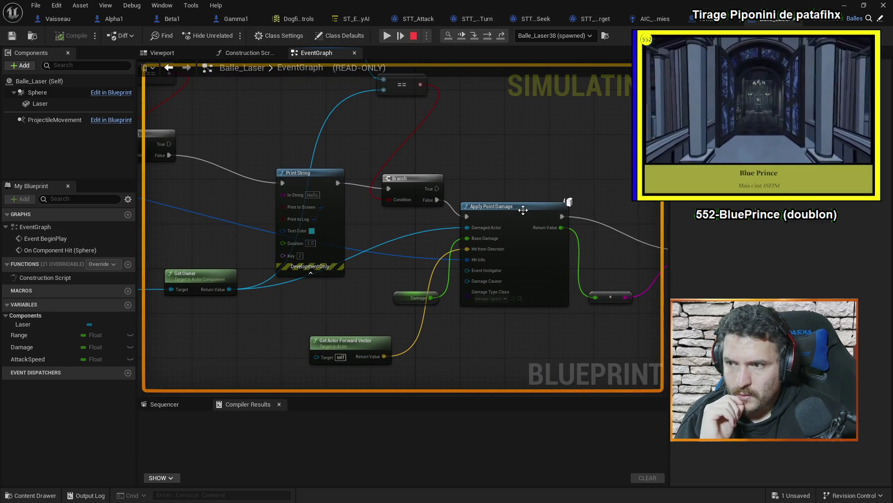
{"action": "mouse_move", "coordinate": [478, 260]}
{"action": "left_mouse_down"}
{"action": "mouse_move", "coordinate": [543, 280]}
{"action": "mouse_move", "coordinate": [572, 249]}
{"action": "mouse_move", "coordinate": [399, 266]}
{"action": "left_mouse_up"}
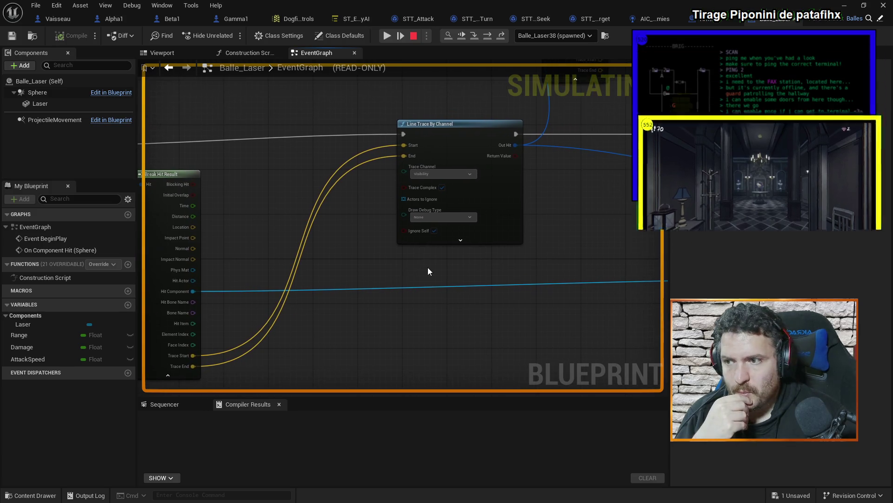
Step: Inspect the live values of the Get Class comparison and Branch class checks
{"action": "mouse_move", "coordinate": [577, 245]}
{"action": "left_mouse_down"}
{"action": "mouse_move", "coordinate": [523, 364]}
{"action": "mouse_move", "coordinate": [524, 329]}
{"action": "left_mouse_up"}
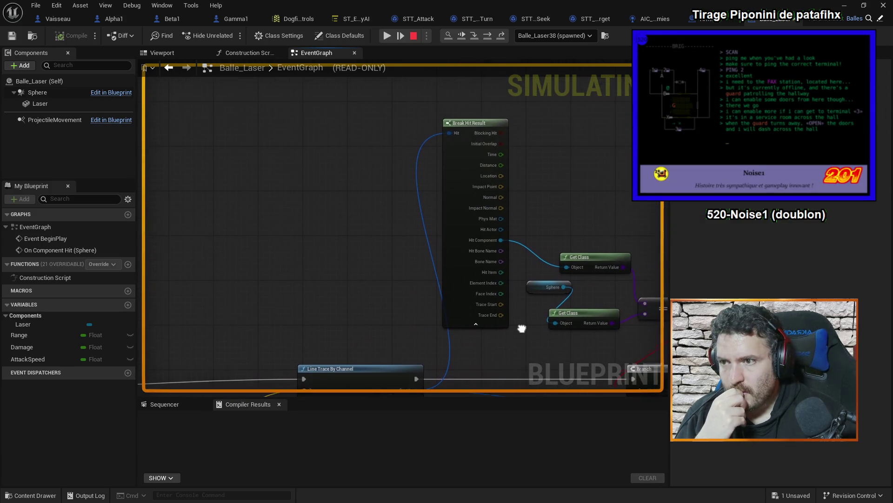
{"action": "mouse_move", "coordinate": [548, 163]}
{"action": "left_mouse_down"}
{"action": "mouse_move", "coordinate": [403, 150]}
{"action": "mouse_move", "coordinate": [418, 73]}
{"action": "left_mouse_up"}
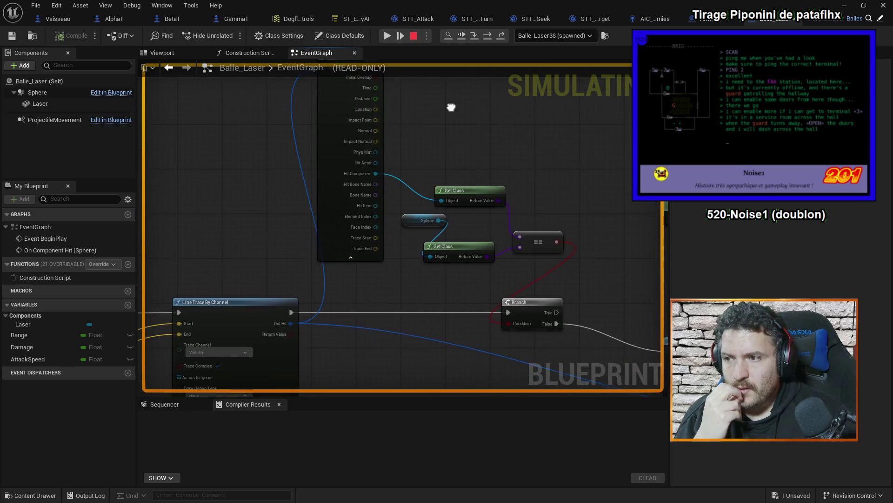
{"action": "mouse_move", "coordinate": [372, 173]}
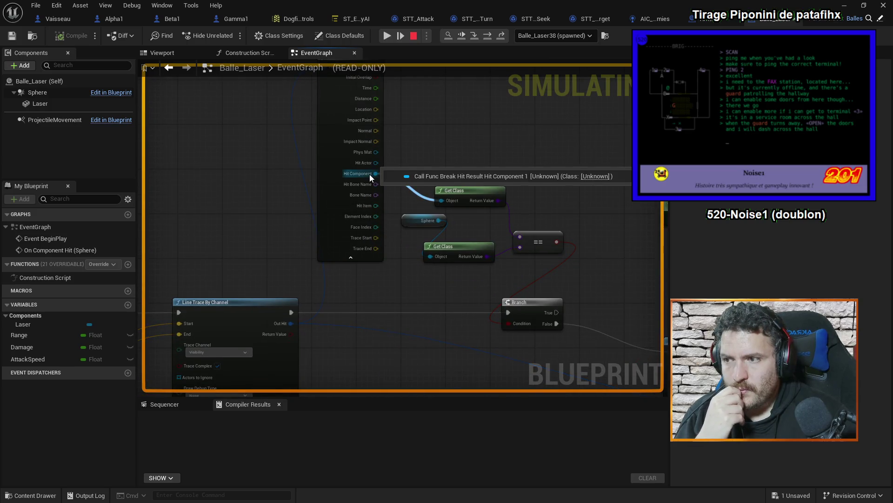
{"action": "left_click_drag", "start_coordinate": [202, 178], "coordinate": [212, 185]}
{"action": "mouse_move", "coordinate": [373, 180]}
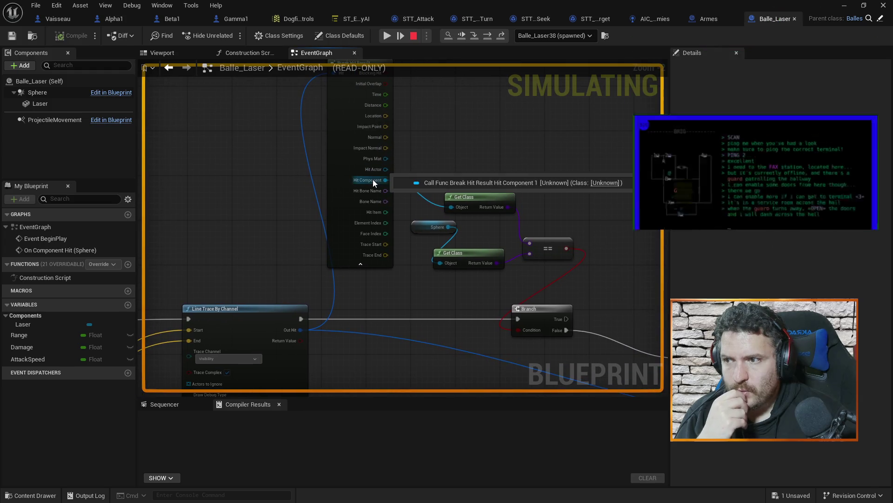
{"action": "left_click_drag", "start_coordinate": [560, 152], "coordinate": [523, 128]}
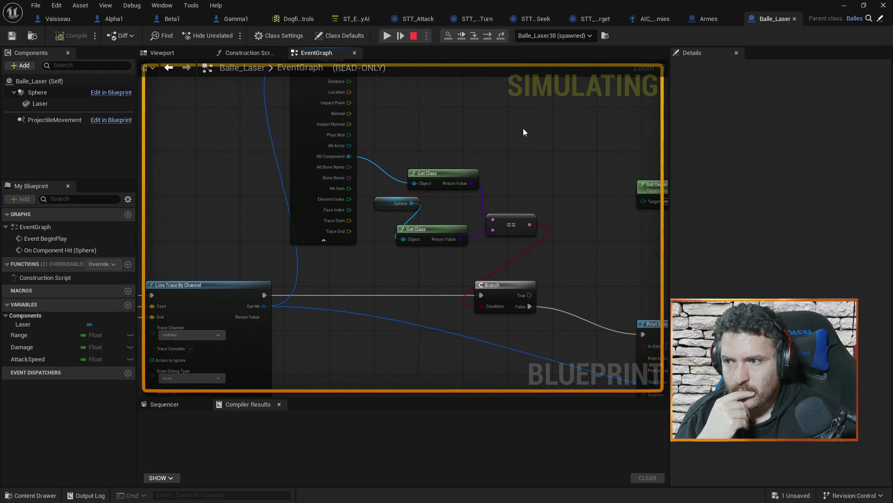
{"action": "mouse_move", "coordinate": [411, 222]}
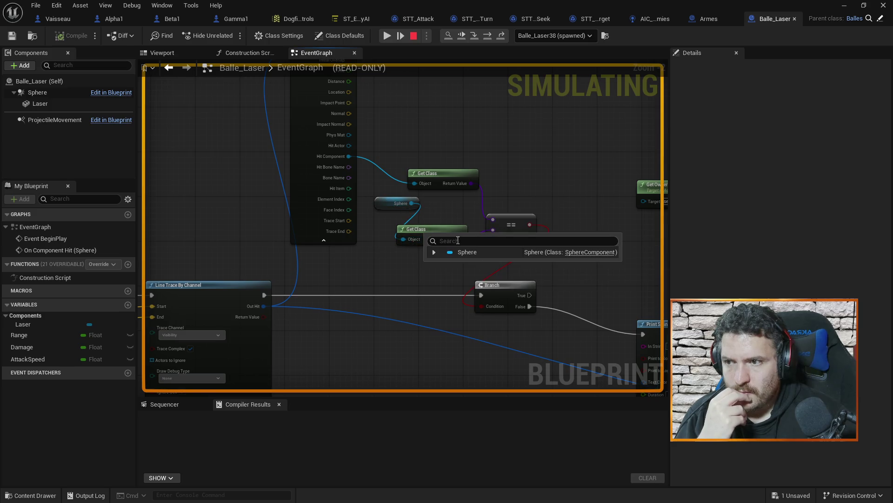
{"action": "left_click_drag", "start_coordinate": [549, 195], "coordinate": [502, 156]}
{"action": "mouse_move", "coordinate": [534, 248]}
{"action": "left_mouse_down"}
{"action": "mouse_move", "coordinate": [455, 249]}
{"action": "mouse_move", "coordinate": [538, 283]}
{"action": "mouse_move", "coordinate": [563, 303]}
{"action": "mouse_move", "coordinate": [600, 364]}
{"action": "mouse_move", "coordinate": [554, 309]}
{"action": "left_mouse_up"}
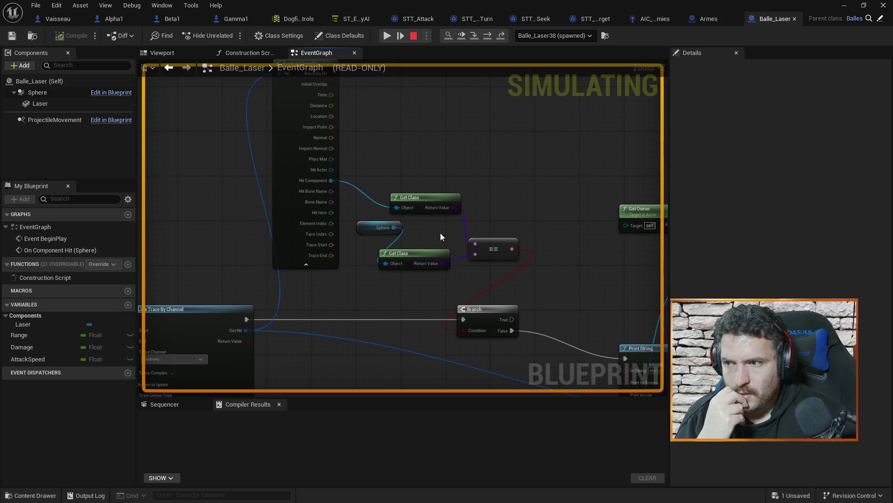
{"action": "mouse_move", "coordinate": [433, 119]}
{"action": "left_mouse_down"}
{"action": "mouse_move", "coordinate": [448, 170]}
{"action": "mouse_move", "coordinate": [432, 108]}
{"action": "left_mouse_up"}
Step: Follow the node chain to Apply Point Damage and read its input values
{"action": "mouse_move", "coordinate": [592, 301]}
{"action": "left_mouse_down"}
{"action": "mouse_move", "coordinate": [496, 244]}
{"action": "mouse_move", "coordinate": [377, 216]}
{"action": "left_mouse_up"}
{"action": "mouse_move", "coordinate": [450, 229]}
{"action": "left_mouse_down"}
{"action": "mouse_move", "coordinate": [325, 204]}
{"action": "mouse_move", "coordinate": [465, 199]}
{"action": "mouse_move", "coordinate": [487, 283]}
{"action": "mouse_move", "coordinate": [486, 223]}
{"action": "left_mouse_up"}
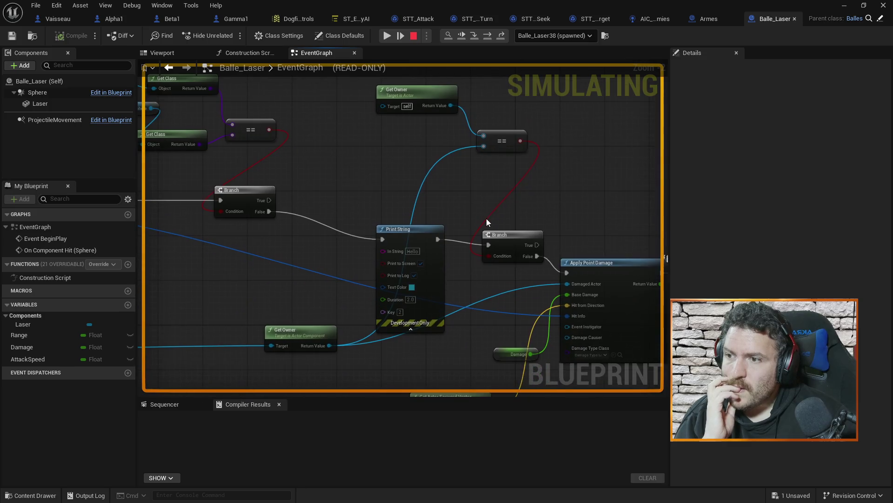
{"action": "left_click_drag", "start_coordinate": [340, 239], "coordinate": [329, 199]}
{"action": "mouse_move", "coordinate": [330, 230]}
{"action": "left_mouse_down"}
{"action": "mouse_move", "coordinate": [300, 340]}
{"action": "mouse_move", "coordinate": [329, 260]}
{"action": "mouse_move", "coordinate": [459, 249]}
{"action": "mouse_move", "coordinate": [145, 261]}
{"action": "mouse_move", "coordinate": [606, 255]}
{"action": "mouse_move", "coordinate": [419, 260]}
{"action": "mouse_move", "coordinate": [372, 279]}
{"action": "mouse_move", "coordinate": [354, 302]}
{"action": "left_mouse_up"}
{"action": "mouse_move", "coordinate": [552, 197]}
{"action": "left_mouse_down"}
{"action": "mouse_move", "coordinate": [520, 223]}
{"action": "mouse_move", "coordinate": [539, 181]}
{"action": "left_mouse_up"}
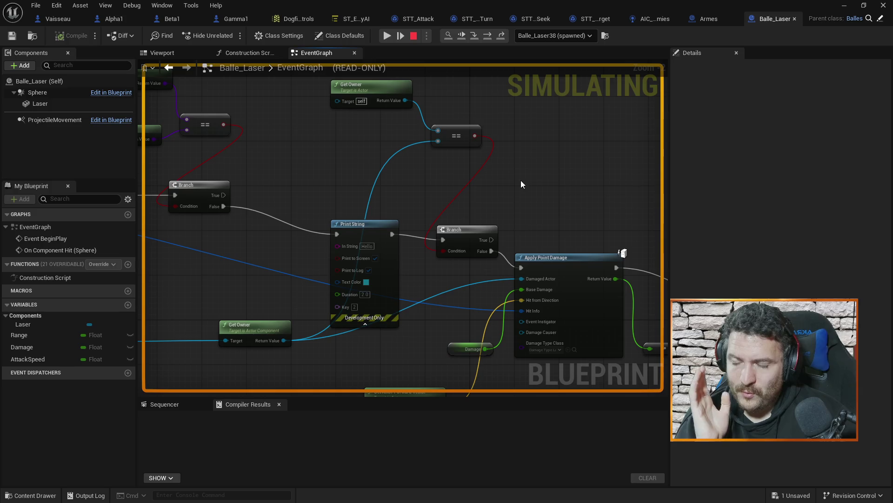
{"action": "mouse_move", "coordinate": [400, 102]}
{"action": "mouse_move", "coordinate": [406, 108]}
{"action": "left_mouse_down"}
{"action": "mouse_move", "coordinate": [400, 114]}
{"action": "mouse_move", "coordinate": [534, 247]}
{"action": "mouse_move", "coordinate": [509, 209]}
{"action": "mouse_move", "coordinate": [493, 213]}
{"action": "mouse_move", "coordinate": [457, 155]}
{"action": "mouse_move", "coordinate": [515, 151]}
{"action": "mouse_move", "coordinate": [479, 184]}
{"action": "mouse_move", "coordinate": [448, 242]}
{"action": "mouse_move", "coordinate": [485, 245]}
{"action": "mouse_move", "coordinate": [421, 305]}
{"action": "mouse_move", "coordinate": [425, 253]}
{"action": "mouse_move", "coordinate": [409, 211]}
{"action": "left_mouse_up"}
{"action": "mouse_move", "coordinate": [484, 220]}
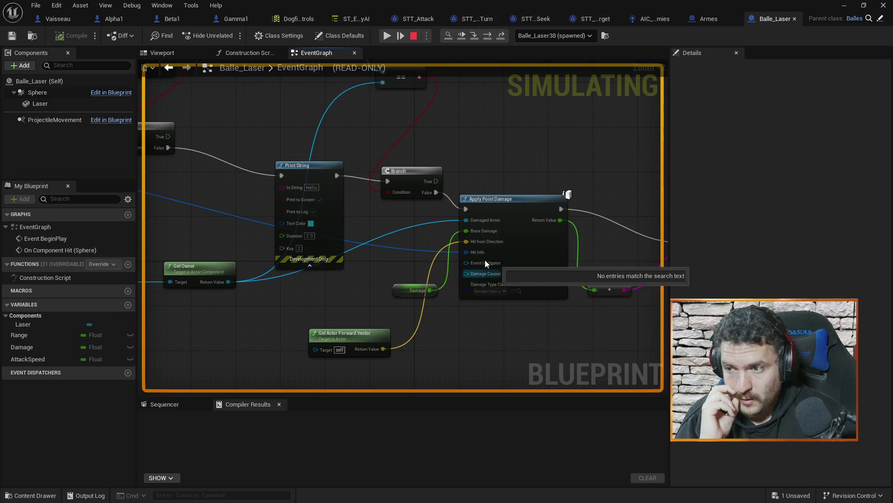
{"action": "mouse_move", "coordinate": [350, 349]}
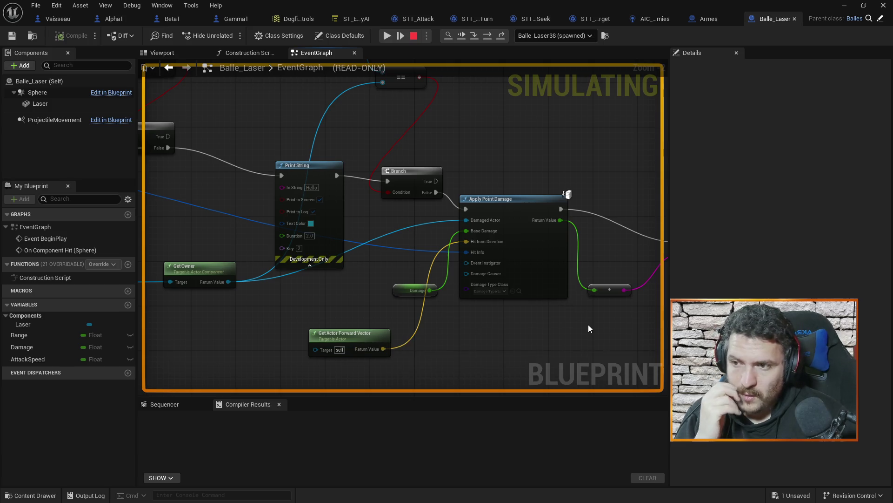
Step: Step to the Print String breakpoint and check Trace End X=55057.807758, Y=86312.385430, Z=40729.192010
{"action": "key", "text": "F10"}
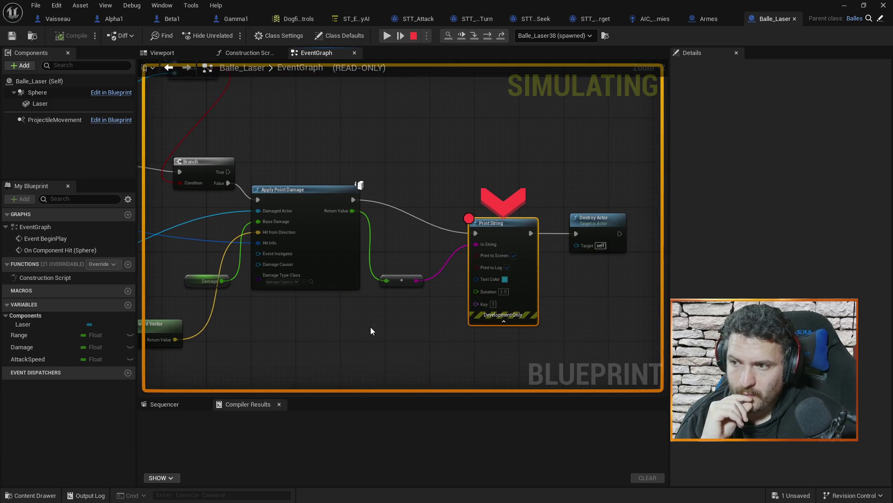
{"action": "mouse_move", "coordinate": [485, 247]}
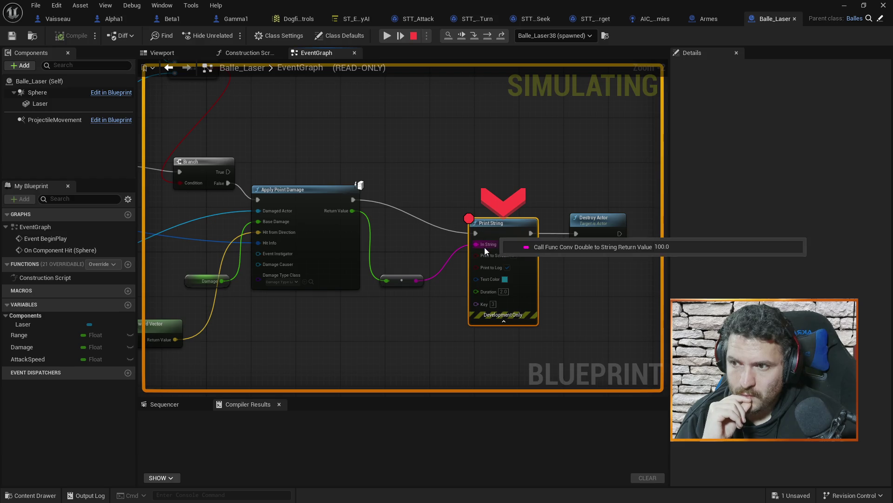
{"action": "mouse_move", "coordinate": [384, 155]}
{"action": "left_mouse_down"}
{"action": "mouse_move", "coordinate": [408, 155]}
{"action": "mouse_move", "coordinate": [323, 151]}
{"action": "mouse_move", "coordinate": [392, 208]}
{"action": "mouse_move", "coordinate": [398, 186]}
{"action": "mouse_move", "coordinate": [419, 257]}
{"action": "mouse_move", "coordinate": [289, 275]}
{"action": "mouse_move", "coordinate": [413, 139]}
{"action": "mouse_move", "coordinate": [375, 128]}
{"action": "mouse_move", "coordinate": [320, 227]}
{"action": "mouse_move", "coordinate": [397, 151]}
{"action": "left_mouse_up"}
{"action": "mouse_move", "coordinate": [263, 322]}
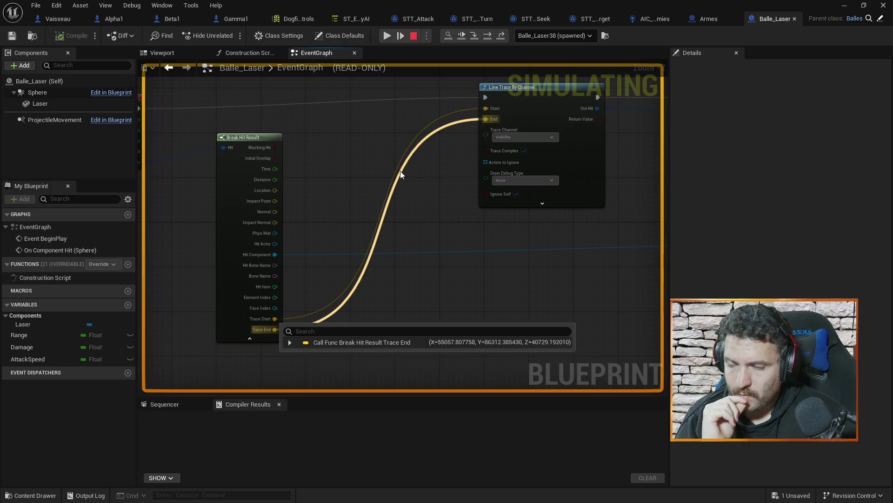
{"action": "mouse_move", "coordinate": [518, 135]}
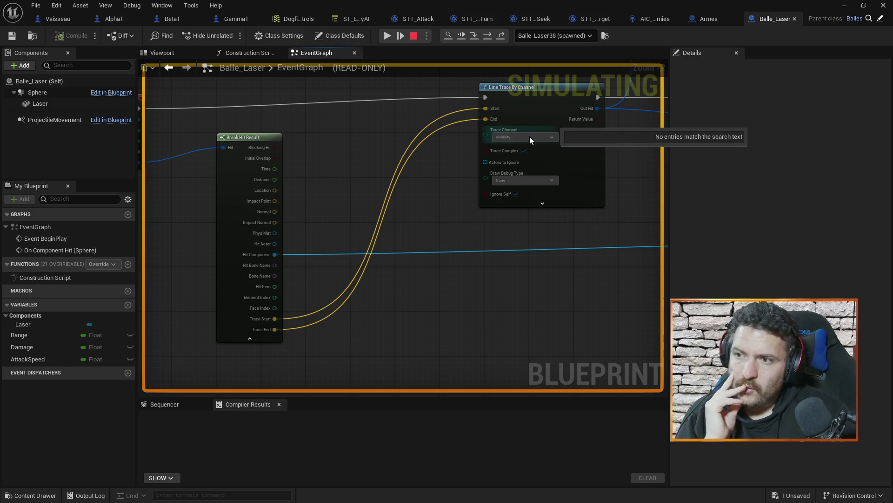
{"action": "mouse_move", "coordinate": [334, 164]}
{"action": "left_mouse_down"}
{"action": "mouse_move", "coordinate": [457, 177]}
{"action": "mouse_move", "coordinate": [376, 182]}
{"action": "left_mouse_up"}
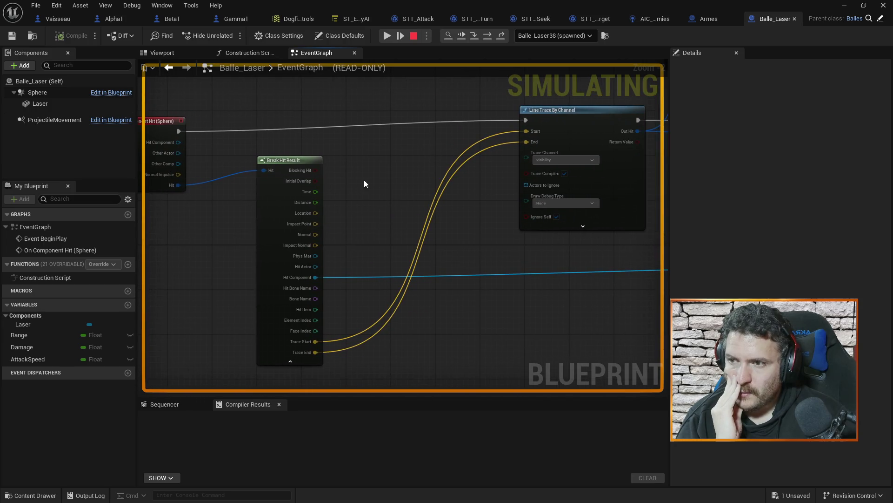
{"action": "mouse_move", "coordinate": [462, 254]}
{"action": "left_mouse_down"}
{"action": "mouse_move", "coordinate": [429, 265]}
{"action": "mouse_move", "coordinate": [292, 276]}
{"action": "mouse_move", "coordinate": [262, 353]}
{"action": "left_mouse_up"}
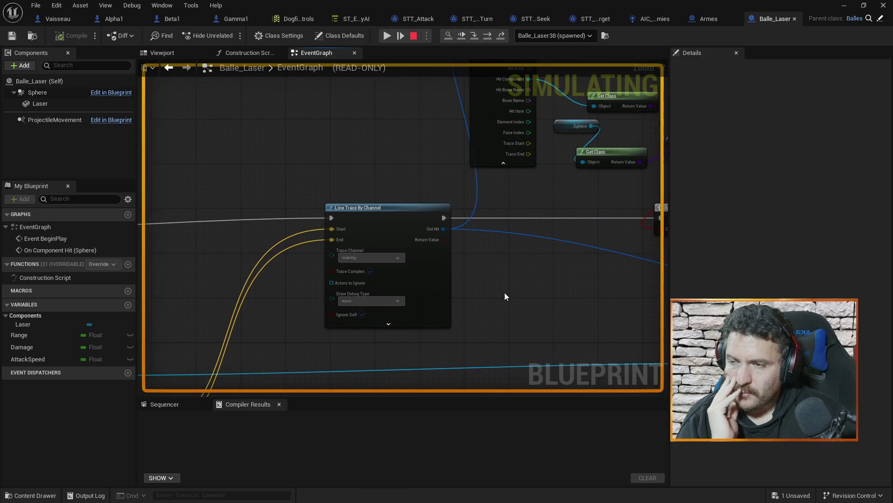
{"action": "left_click_drag", "start_coordinate": [444, 172], "coordinate": [344, 216]}
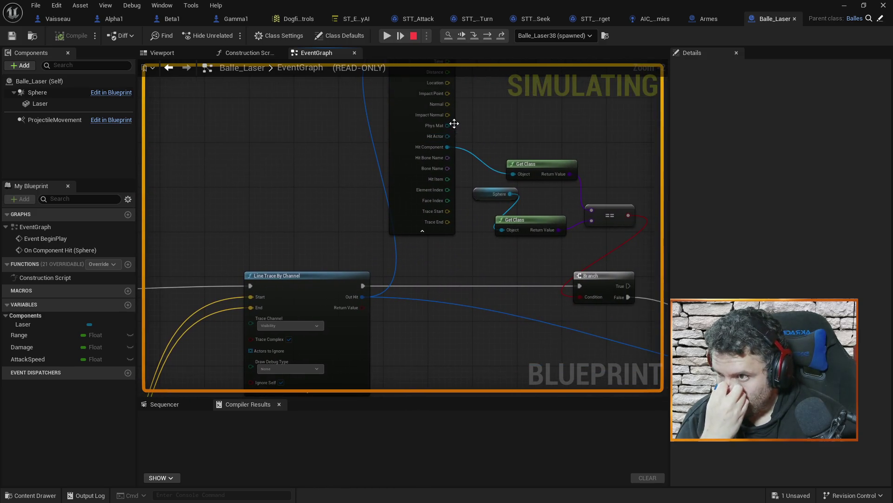
{"action": "left_click_drag", "start_coordinate": [259, 259], "coordinate": [423, 127]}
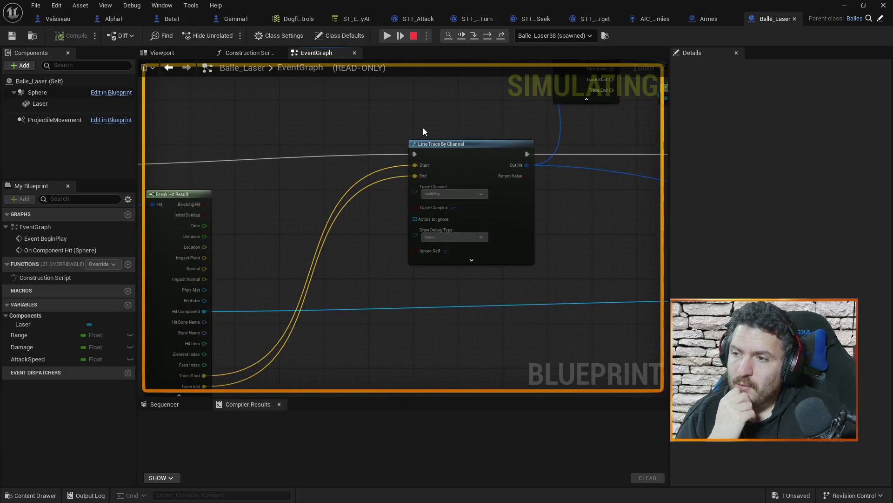
{"action": "mouse_move", "coordinate": [417, 170]}
{"action": "left_click_drag", "start_coordinate": [305, 264], "coordinate": [391, 198]}
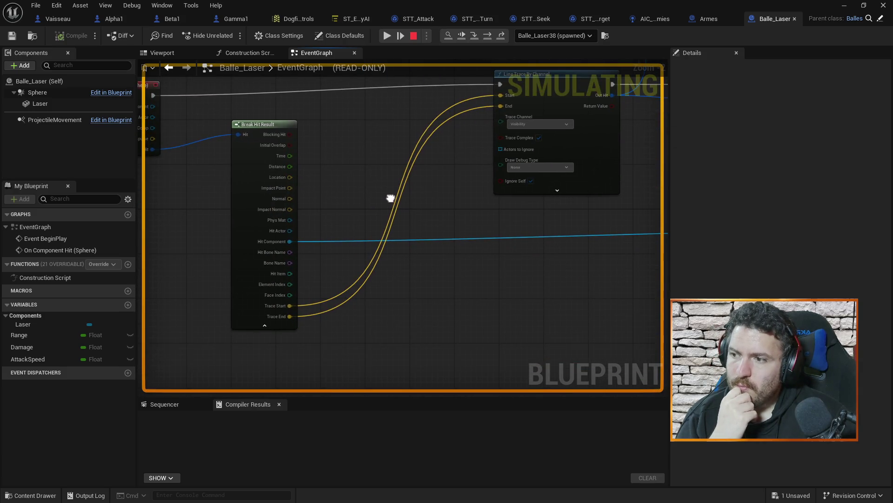
{"action": "mouse_move", "coordinate": [275, 307]}
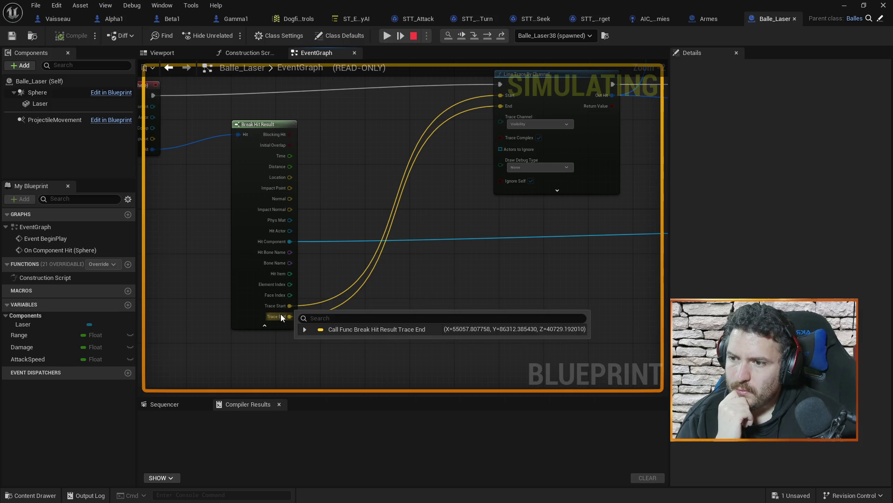
{"action": "mouse_move", "coordinate": [423, 205]}
{"action": "left_mouse_down"}
{"action": "mouse_move", "coordinate": [457, 214]}
{"action": "mouse_move", "coordinate": [458, 303]}
{"action": "mouse_move", "coordinate": [478, 172]}
{"action": "mouse_move", "coordinate": [467, 181]}
{"action": "mouse_move", "coordinate": [487, 207]}
{"action": "left_mouse_up"}
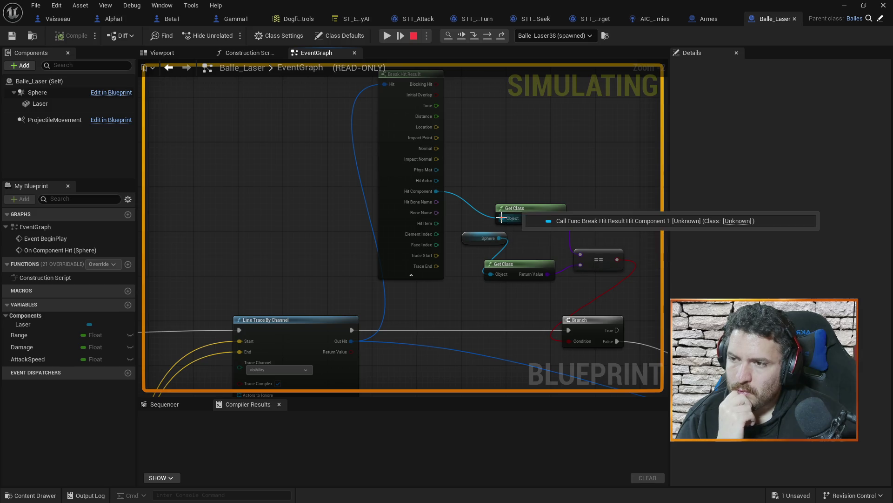
{"action": "left_click_drag", "start_coordinate": [535, 231], "coordinate": [453, 172]}
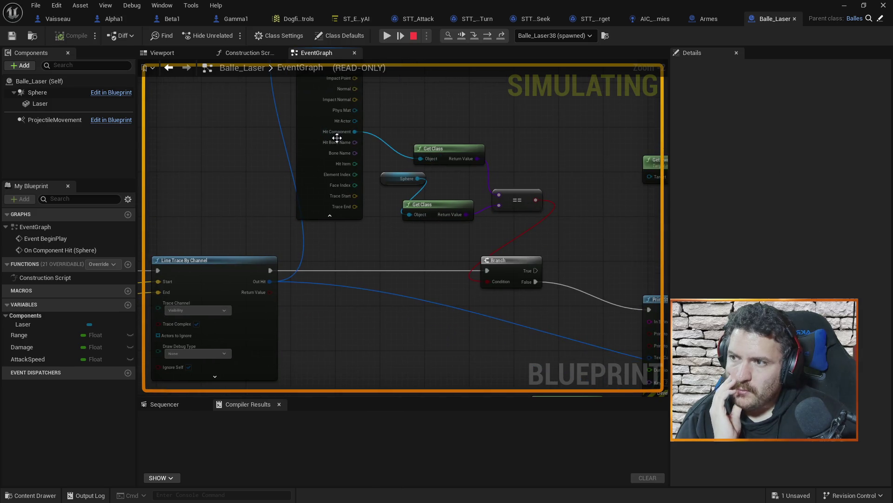
{"action": "left_click_drag", "start_coordinate": [416, 118], "coordinate": [357, 263]}
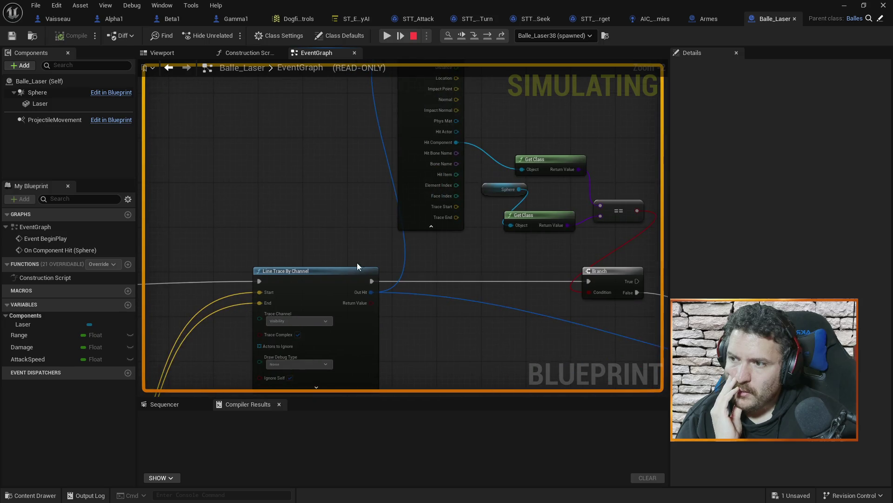
{"action": "mouse_move", "coordinate": [360, 292]}
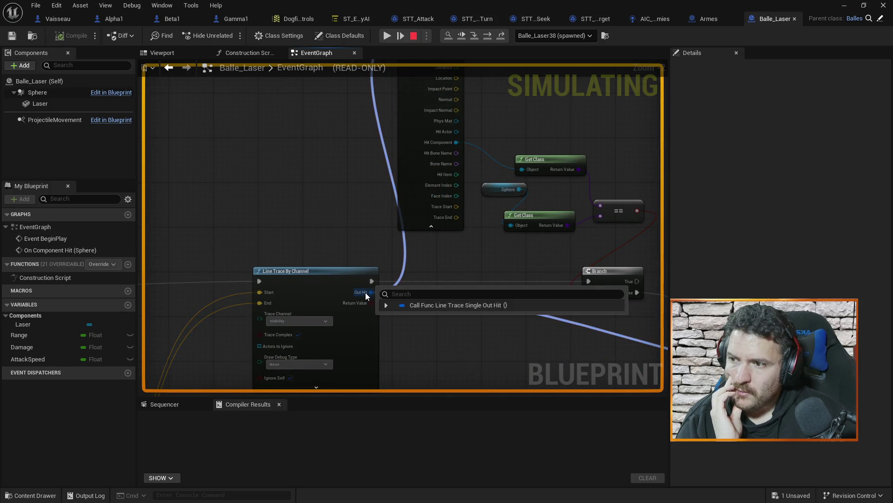
{"action": "mouse_move", "coordinate": [364, 292]}
{"action": "left_mouse_down"}
{"action": "mouse_move", "coordinate": [361, 272]}
{"action": "mouse_move", "coordinate": [317, 325]}
{"action": "mouse_move", "coordinate": [311, 369]}
{"action": "left_mouse_up"}
{"action": "mouse_move", "coordinate": [389, 220]}
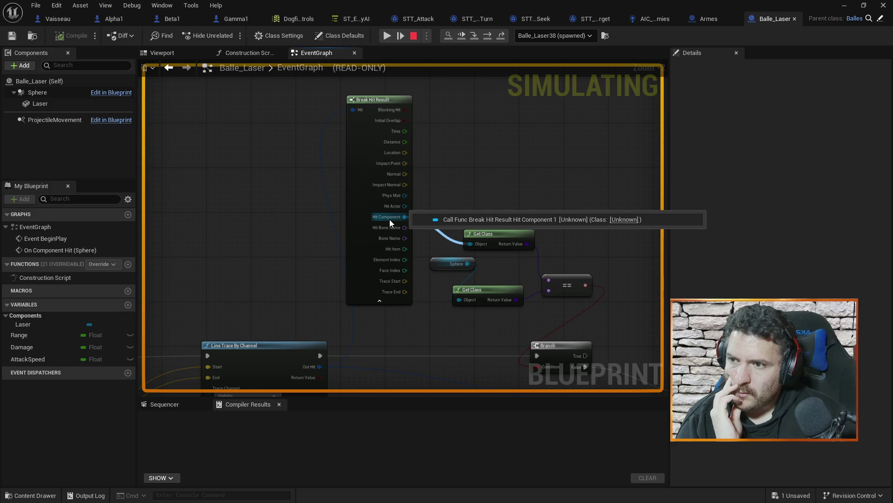
{"action": "mouse_move", "coordinate": [363, 377]}
{"action": "left_mouse_down"}
{"action": "mouse_move", "coordinate": [361, 351]}
{"action": "mouse_move", "coordinate": [355, 371]}
{"action": "mouse_move", "coordinate": [313, 309]}
{"action": "mouse_move", "coordinate": [188, 226]}
{"action": "left_mouse_up"}
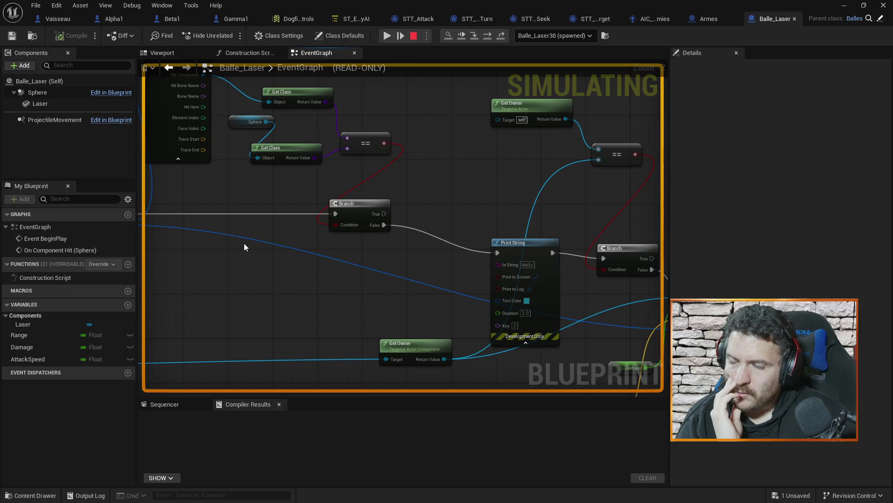
{"action": "left_click_drag", "start_coordinate": [245, 247], "coordinate": [437, 200]}
{"action": "mouse_move", "coordinate": [293, 180]}
{"action": "left_mouse_down"}
{"action": "mouse_move", "coordinate": [381, 166]}
{"action": "mouse_move", "coordinate": [326, 284]}
{"action": "mouse_move", "coordinate": [339, 240]}
{"action": "left_mouse_up"}
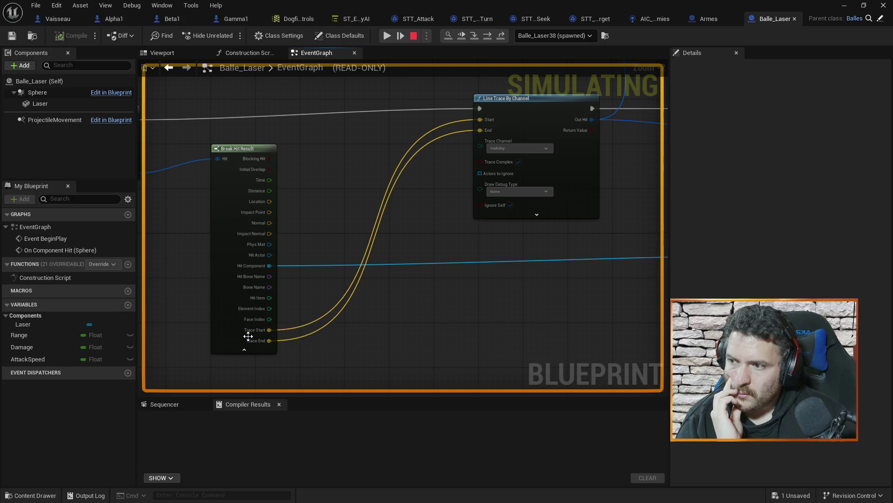
{"action": "mouse_move", "coordinate": [247, 331]}
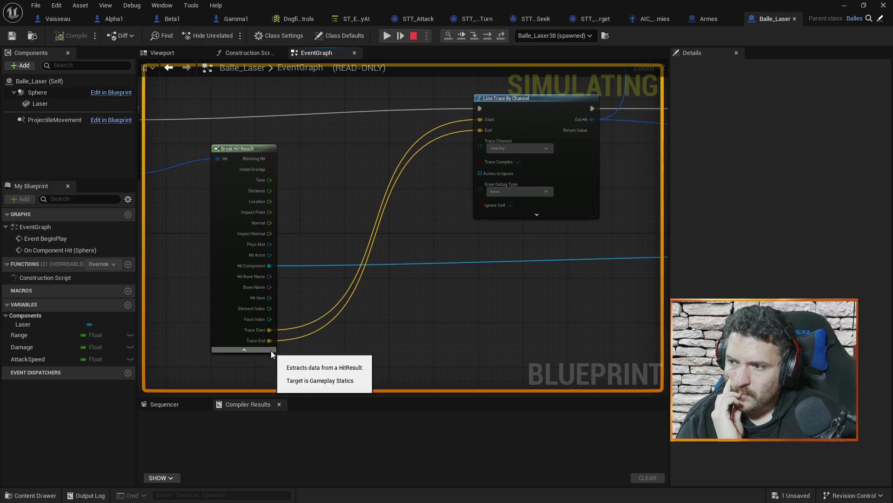
{"action": "mouse_move", "coordinate": [516, 227]}
{"action": "left_mouse_down"}
{"action": "mouse_move", "coordinate": [411, 254]}
{"action": "mouse_move", "coordinate": [309, 259]}
{"action": "mouse_move", "coordinate": [436, 263]}
{"action": "left_mouse_up"}
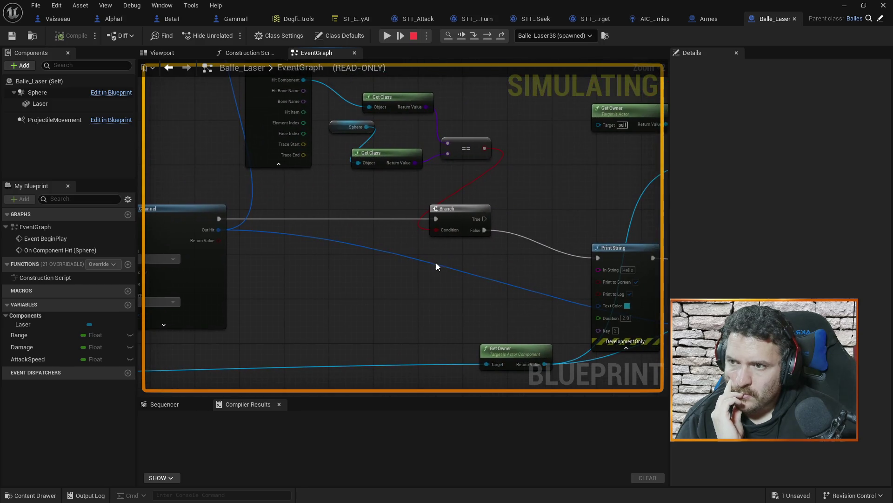
{"action": "mouse_move", "coordinate": [599, 166]}
{"action": "left_mouse_down"}
{"action": "mouse_move", "coordinate": [578, 250]}
{"action": "mouse_move", "coordinate": [485, 166]}
{"action": "left_mouse_up"}
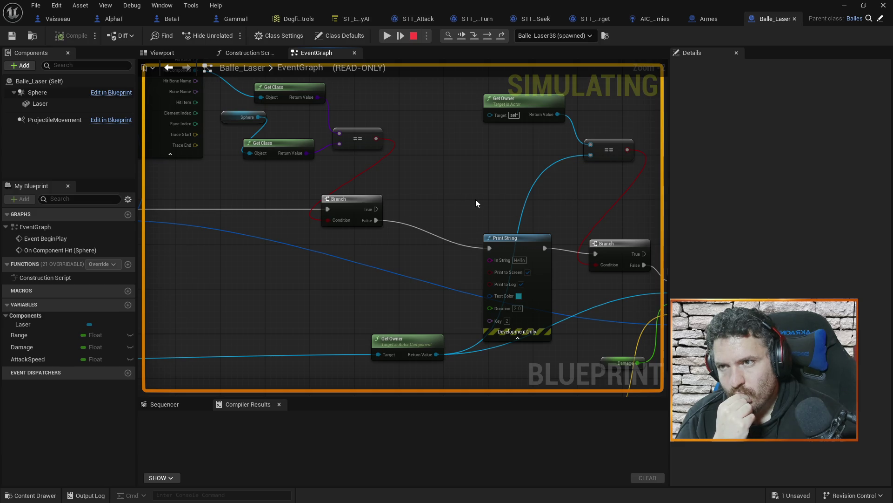
Step: Advance one frame, resume, and check the hit result, Get Owner and class-check values
{"action": "left_click", "coordinate": [403, 35]}
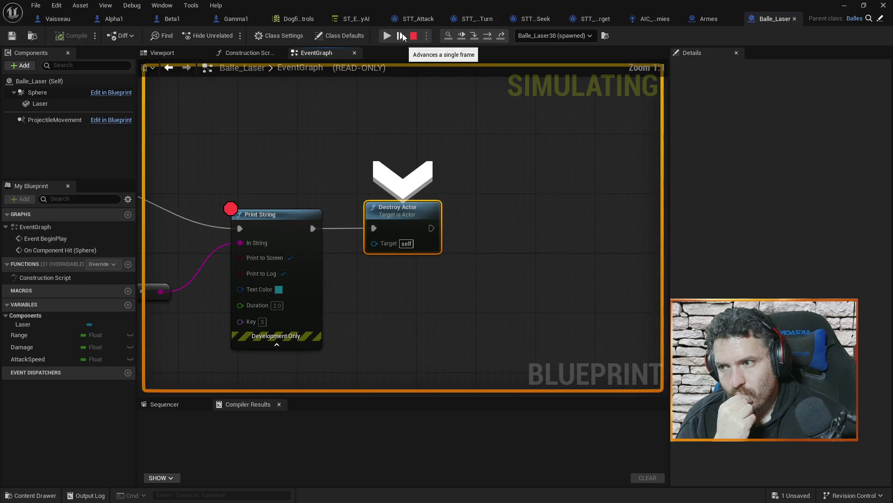
{"action": "left_click", "coordinate": [403, 36]}
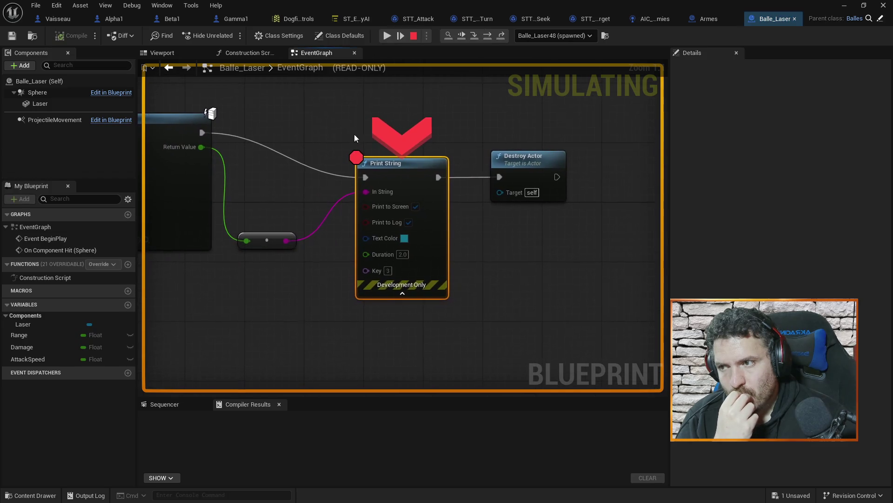
{"action": "left_click_drag", "start_coordinate": [365, 115], "coordinate": [367, 138]}
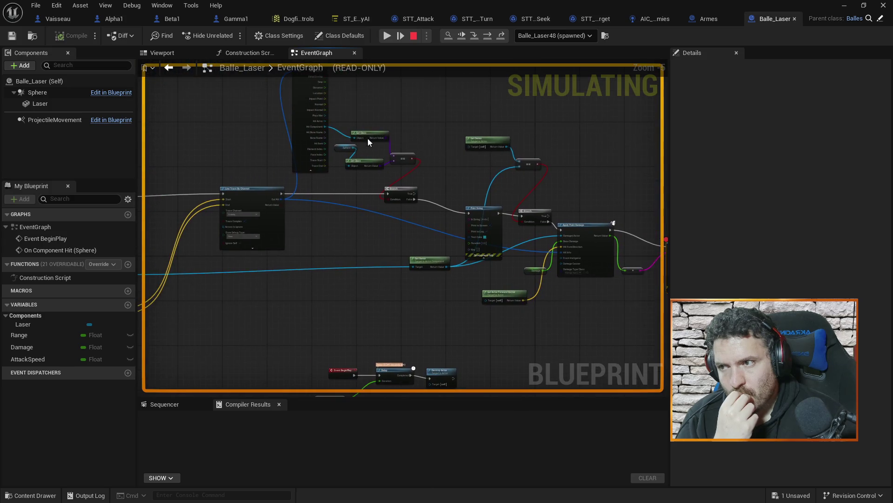
{"action": "scroll", "coordinate": [367, 119], "scroll_direction": "up", "scroll_amount": 3}
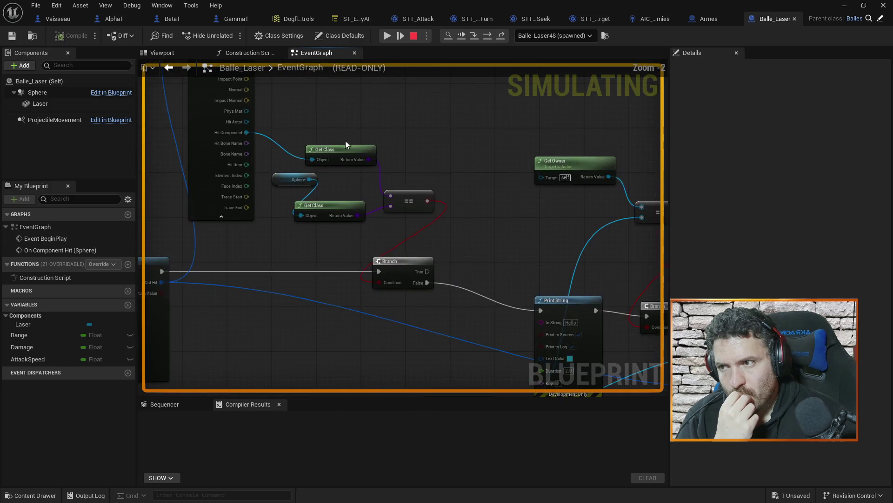
{"action": "mouse_move", "coordinate": [321, 160]}
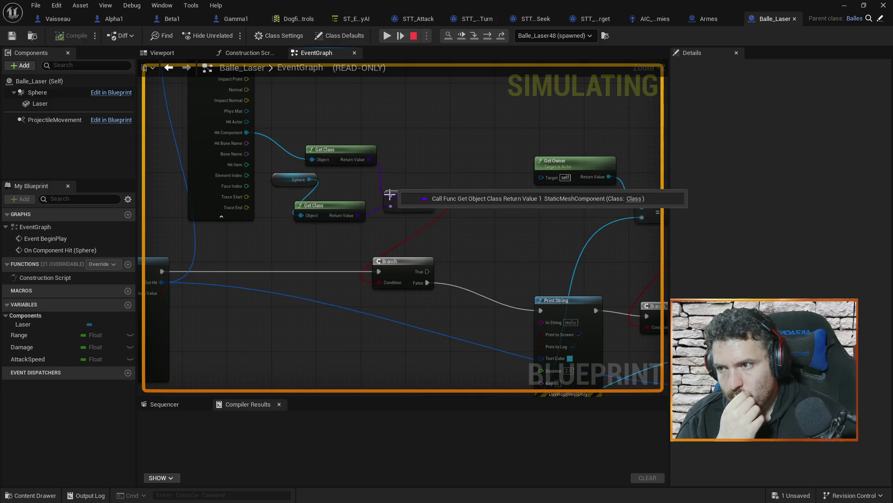
{"action": "mouse_move", "coordinate": [426, 204]}
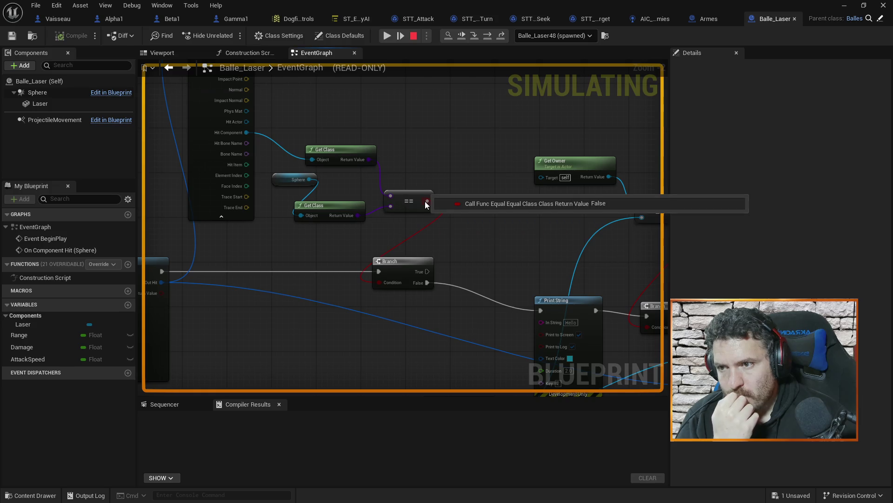
{"action": "mouse_move", "coordinate": [496, 328]}
{"action": "left_mouse_down"}
{"action": "mouse_move", "coordinate": [440, 295]}
{"action": "mouse_move", "coordinate": [453, 277]}
{"action": "mouse_move", "coordinate": [415, 251]}
{"action": "mouse_move", "coordinate": [556, 204]}
{"action": "left_mouse_up"}
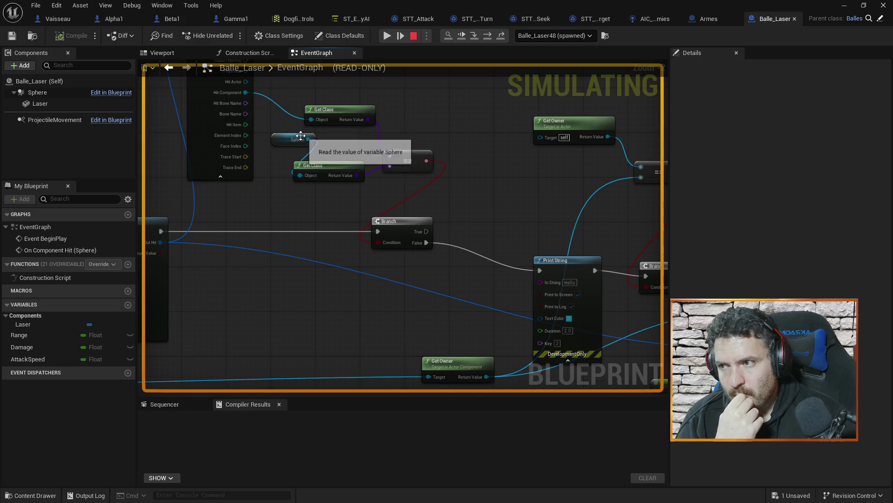
{"action": "mouse_move", "coordinate": [323, 120]}
{"action": "mouse_move", "coordinate": [503, 256]}
{"action": "left_mouse_down"}
{"action": "mouse_move", "coordinate": [555, 265]}
{"action": "mouse_move", "coordinate": [497, 236]}
{"action": "mouse_move", "coordinate": [404, 232]}
{"action": "mouse_move", "coordinate": [410, 202]}
{"action": "left_mouse_up"}
Step: Resume until the new Balle_Laser73 bullet pauses at the Print String breakpoint
{"action": "left_click", "coordinate": [843, 8]}
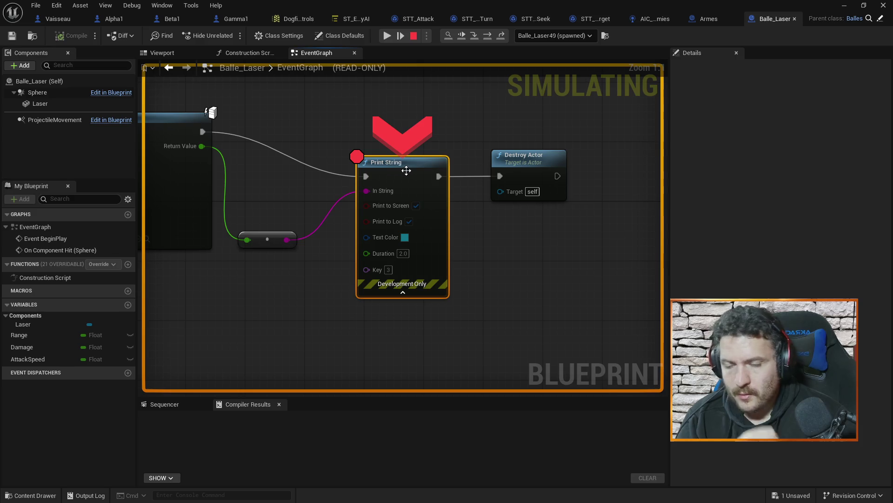
{"action": "left_click", "coordinate": [844, 6]}
{"action": "left_click", "coordinate": [230, 36]}
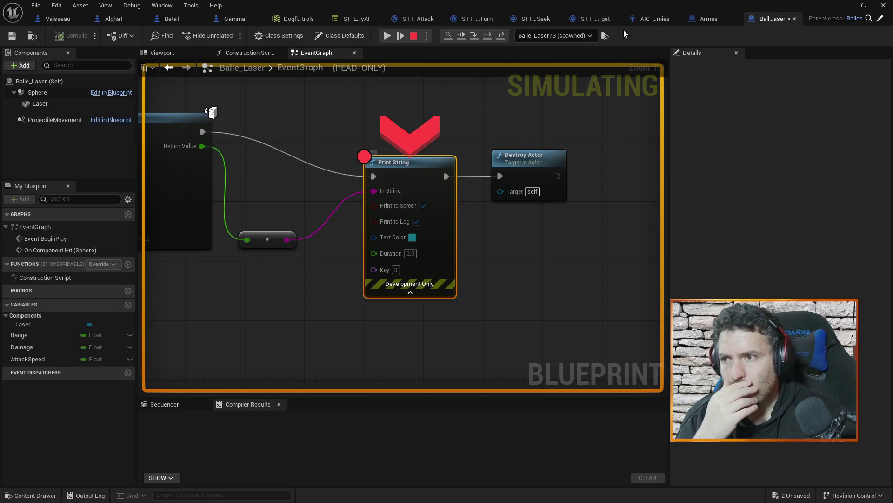
{"action": "scroll", "coordinate": [307, 135], "scroll_direction": "down", "scroll_amount": 4}
{"action": "left_click_drag", "start_coordinate": [306, 132], "coordinate": [445, 146]}
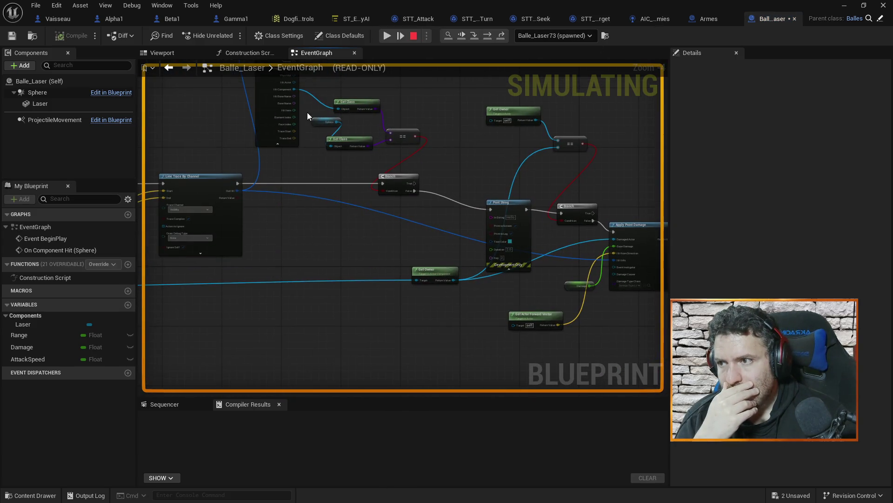
{"action": "mouse_move", "coordinate": [343, 110]}
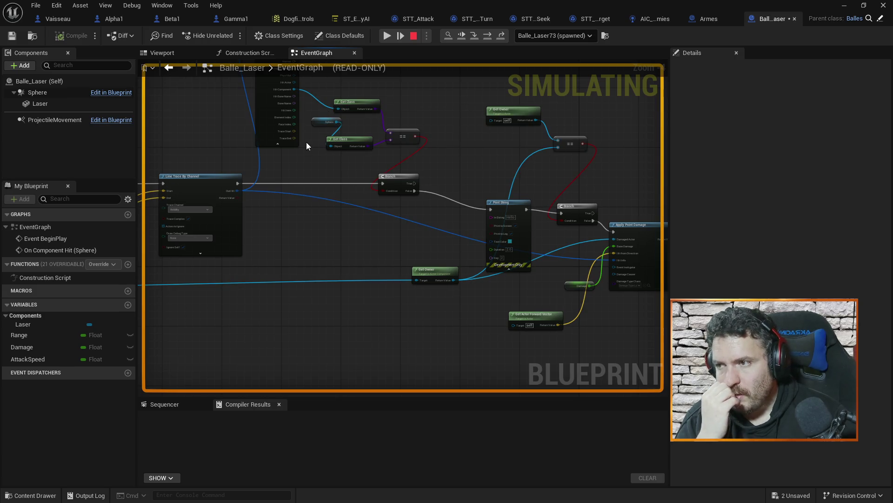
{"action": "scroll", "coordinate": [307, 145], "scroll_direction": "up", "scroll_amount": 1}
{"action": "mouse_move", "coordinate": [305, 135]}
{"action": "left_mouse_down"}
{"action": "mouse_move", "coordinate": [363, 217]}
{"action": "mouse_move", "coordinate": [442, 187]}
{"action": "left_mouse_up"}
{"action": "scroll", "coordinate": [395, 213], "scroll_direction": "up", "scroll_amount": 1}
{"action": "left_click_drag", "start_coordinate": [206, 235], "coordinate": [441, 104]}
{"action": "mouse_move", "coordinate": [283, 303]}
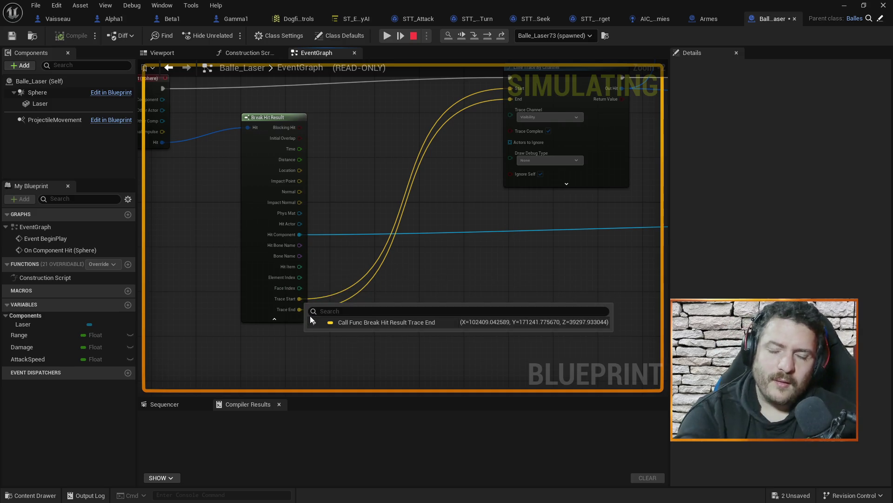
{"action": "mouse_move", "coordinate": [445, 252]}
{"action": "left_mouse_down"}
{"action": "mouse_move", "coordinate": [385, 279]}
{"action": "mouse_move", "coordinate": [385, 323]}
{"action": "mouse_move", "coordinate": [317, 361]}
{"action": "left_mouse_up"}
{"action": "scroll", "coordinate": [412, 271], "scroll_direction": "up", "scroll_amount": 1}
{"action": "left_click_drag", "start_coordinate": [217, 298], "coordinate": [297, 250]}
{"action": "mouse_move", "coordinate": [220, 293]}
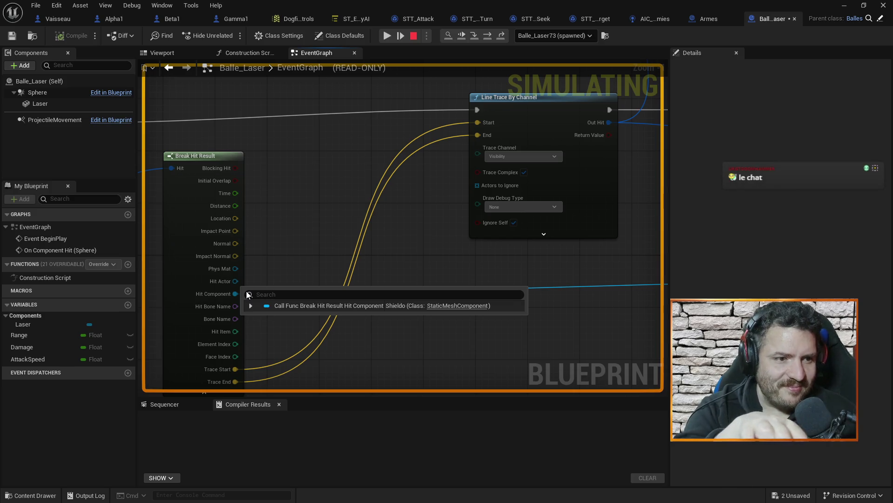
{"action": "left_click", "coordinate": [260, 333]}
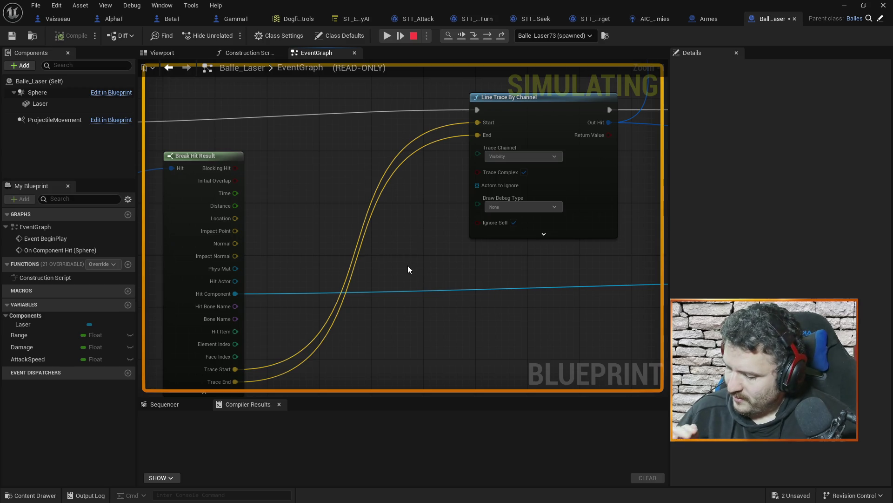
{"action": "mouse_move", "coordinate": [434, 274]}
{"action": "left_mouse_down"}
{"action": "mouse_move", "coordinate": [351, 262]}
{"action": "mouse_move", "coordinate": [356, 204]}
{"action": "mouse_move", "coordinate": [325, 249]}
{"action": "mouse_move", "coordinate": [559, 163]}
{"action": "mouse_move", "coordinate": [492, 135]}
{"action": "left_mouse_up"}
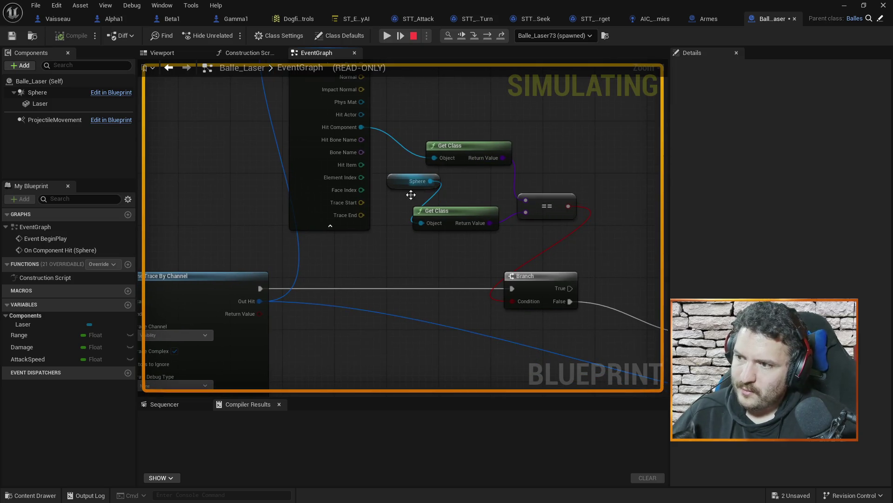
{"action": "left_click_drag", "start_coordinate": [489, 333], "coordinate": [344, 255]}
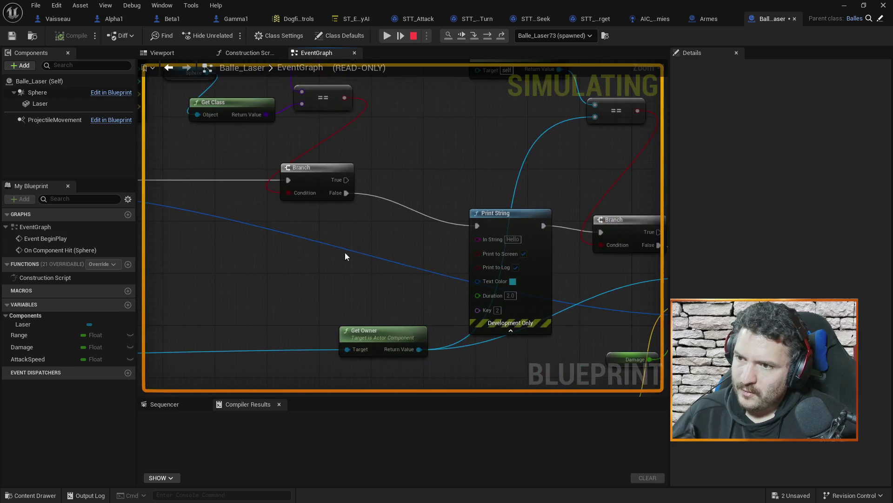
{"action": "left_click_drag", "start_coordinate": [600, 309], "coordinate": [496, 256]}
{"action": "mouse_move", "coordinate": [603, 261]}
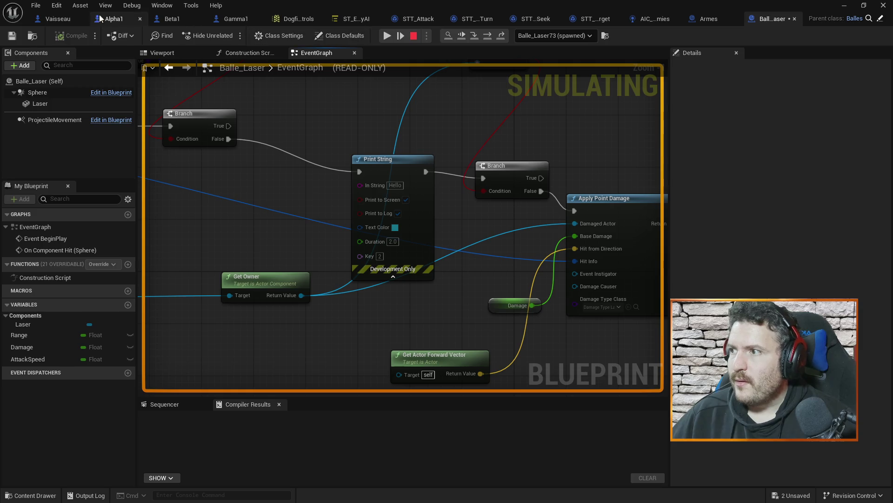
Step: Switch to Vaisseau and zoom in on its Find Collision UV and Make Linear Color nodes
{"action": "left_click", "coordinate": [54, 19]}
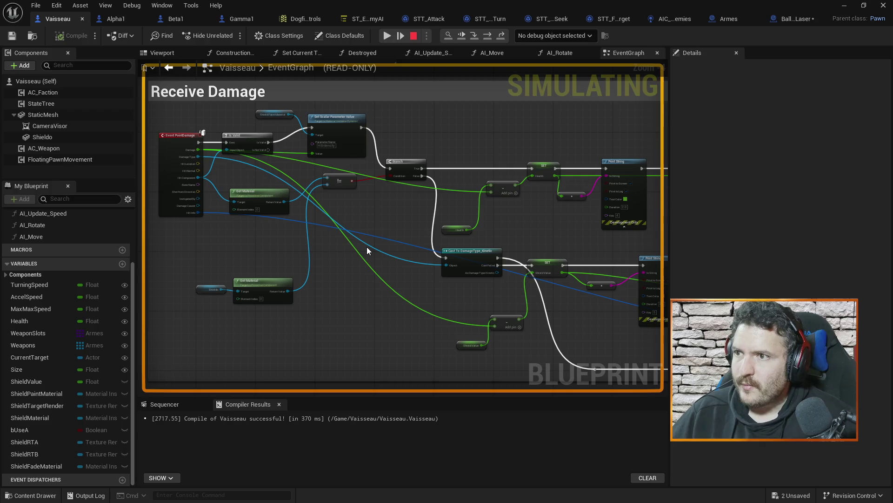
{"action": "mouse_move", "coordinate": [471, 291]}
{"action": "left_mouse_down"}
{"action": "mouse_move", "coordinate": [409, 265]}
{"action": "mouse_move", "coordinate": [514, 279]}
{"action": "mouse_move", "coordinate": [428, 273]}
{"action": "left_mouse_up"}
{"action": "scroll", "coordinate": [484, 262], "scroll_direction": "up", "scroll_amount": 4}
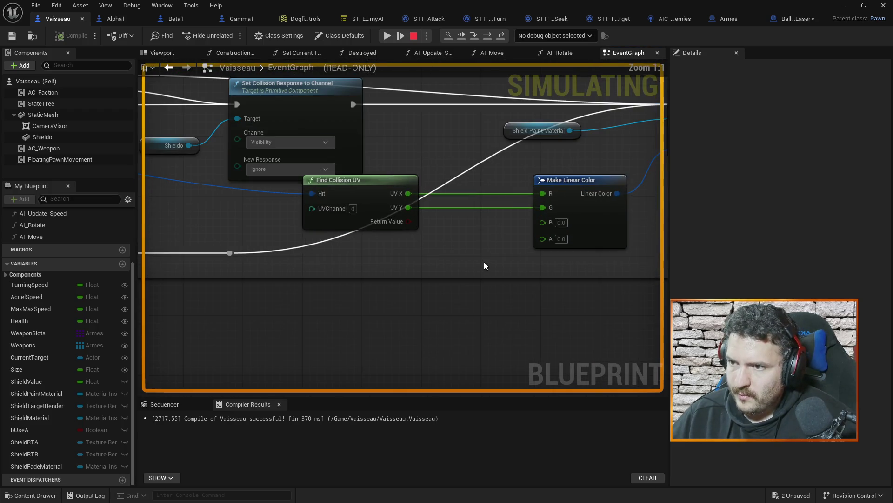
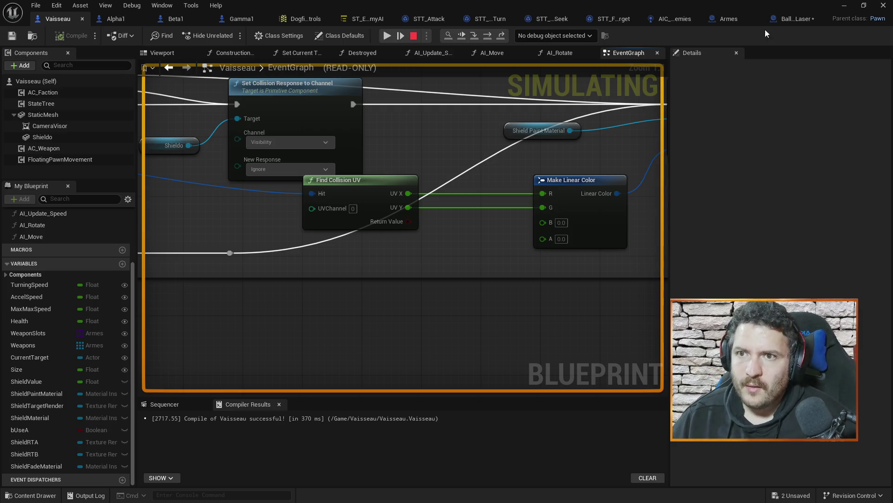
Step: Leave the Balle_Laser window, stop the play session, and open Balle_Chaingun from the Content Browser
{"action": "left_click", "coordinate": [801, 18]}
{"action": "left_click", "coordinate": [845, 5]}
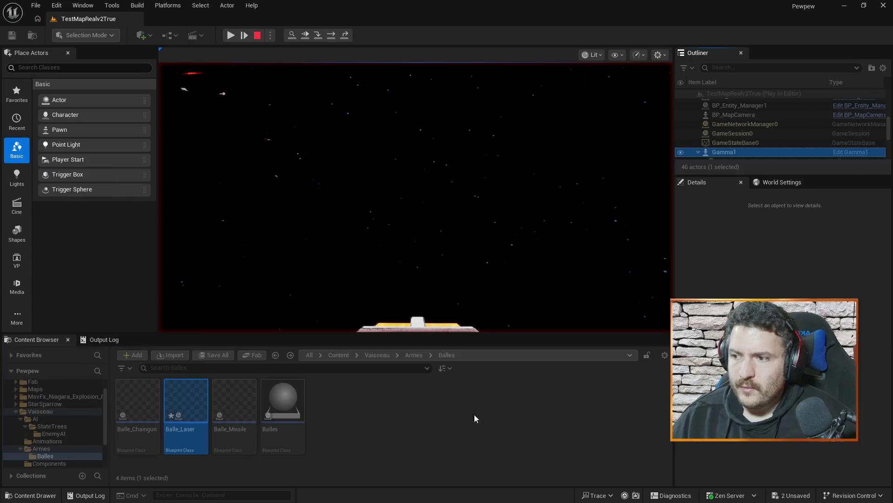
{"action": "left_click", "coordinate": [258, 35]}
{"action": "double_click", "coordinate": [137, 400]}
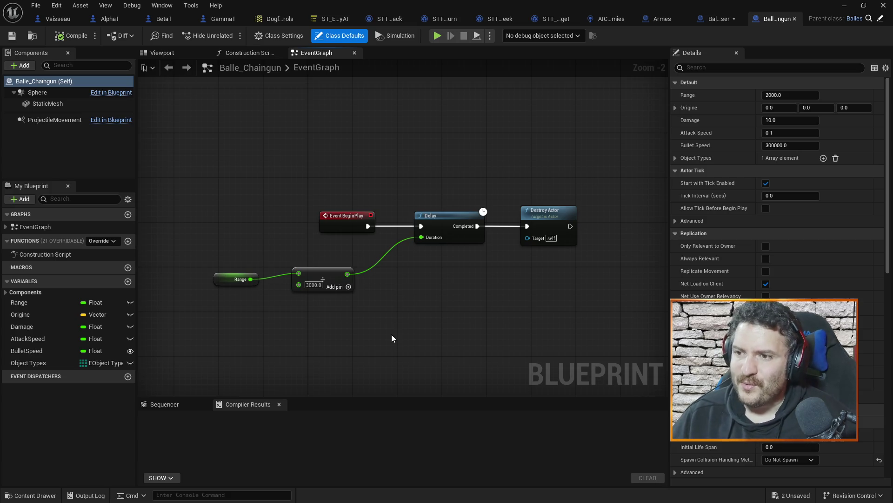
{"action": "scroll", "coordinate": [431, 179], "scroll_direction": "down", "scroll_amount": 5}
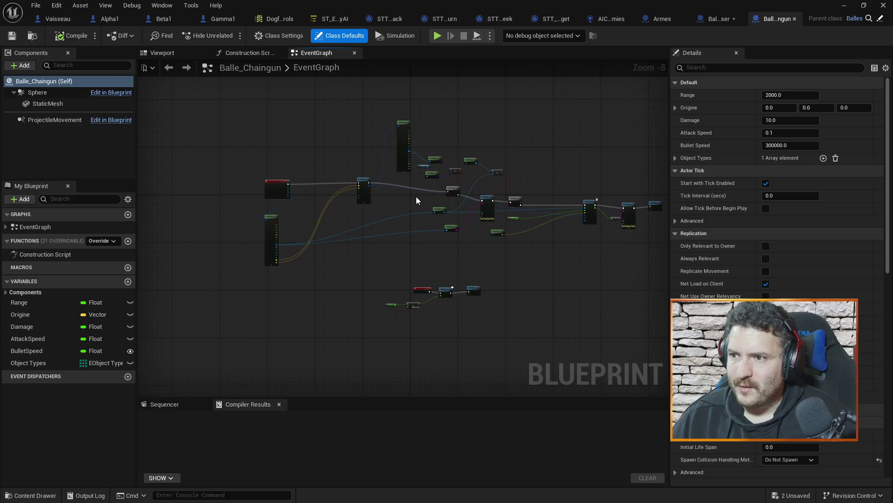
{"action": "scroll", "coordinate": [416, 196], "scroll_direction": "up", "scroll_amount": 3}
{"action": "left_click_drag", "start_coordinate": [339, 138], "coordinate": [340, 185]}
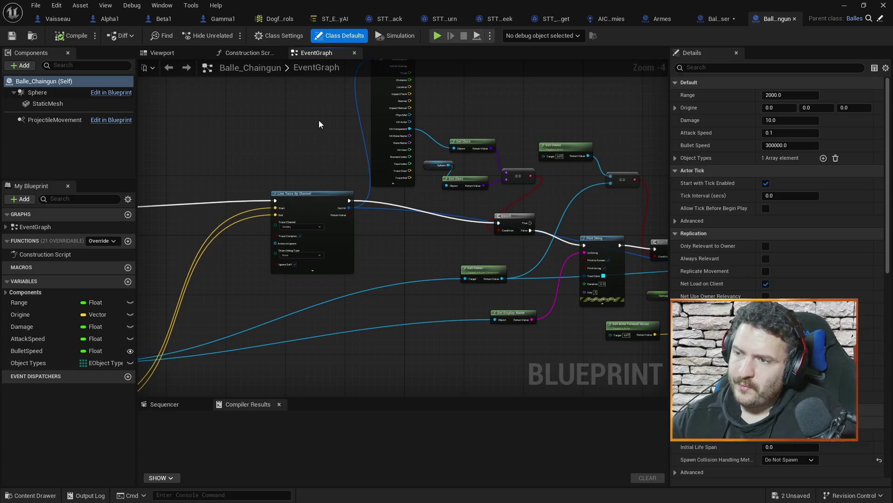
{"action": "mouse_move", "coordinate": [418, 275]}
{"action": "left_mouse_down"}
{"action": "mouse_move", "coordinate": [292, 223]}
{"action": "mouse_move", "coordinate": [232, 218]}
{"action": "left_mouse_up"}
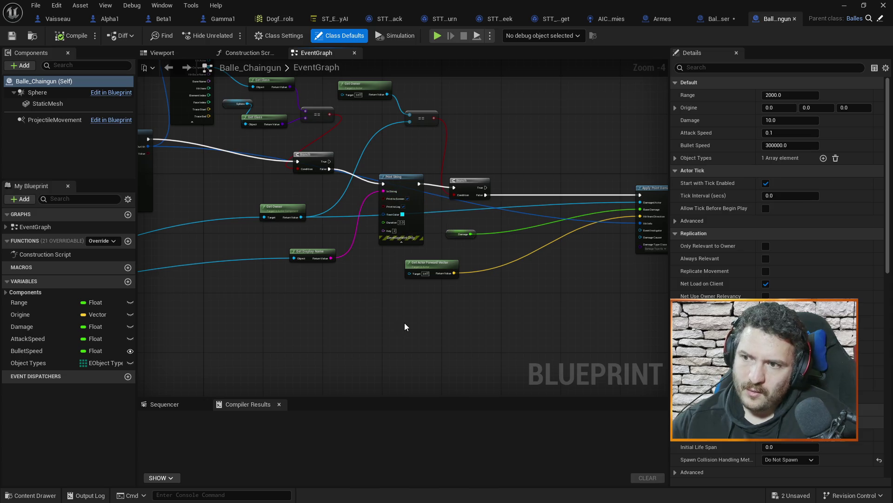
{"action": "scroll", "coordinate": [404, 325], "scroll_direction": "up", "scroll_amount": 3}
{"action": "left_click_drag", "start_coordinate": [439, 261], "coordinate": [369, 297]}
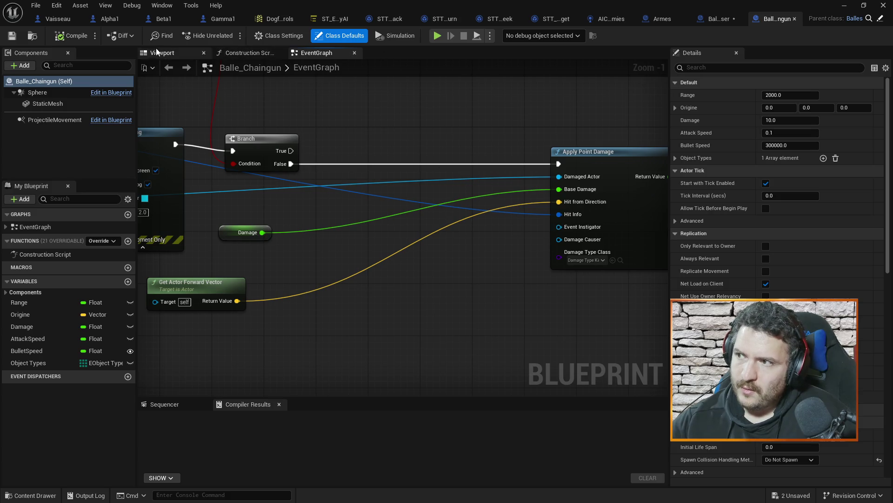
{"action": "left_click", "coordinate": [51, 18]}
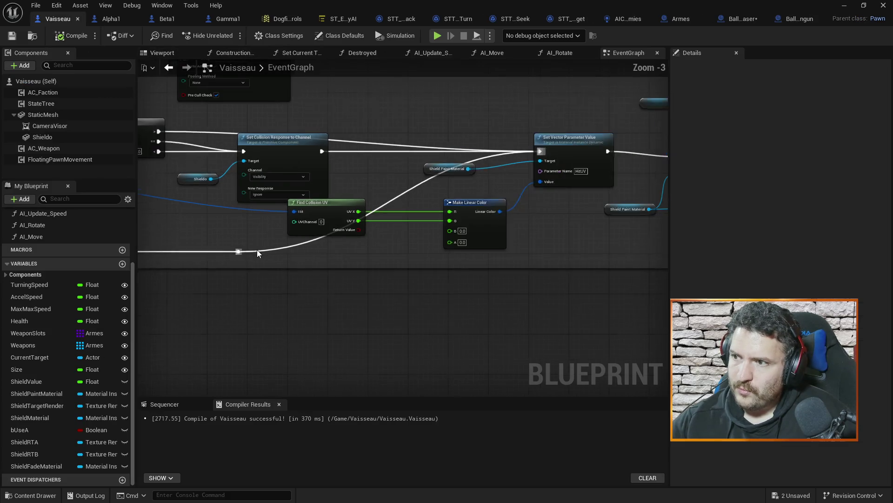
Step: Select the Branch node in Vaisseau's Receive Damage event and start Simulate
{"action": "scroll", "coordinate": [305, 268], "scroll_direction": "down", "scroll_amount": 3}
{"action": "left_click_drag", "start_coordinate": [294, 296], "coordinate": [539, 300]}
{"action": "mouse_move", "coordinate": [315, 251]}
{"action": "left_mouse_down"}
{"action": "mouse_move", "coordinate": [455, 309]}
{"action": "mouse_move", "coordinate": [359, 279]}
{"action": "left_mouse_up"}
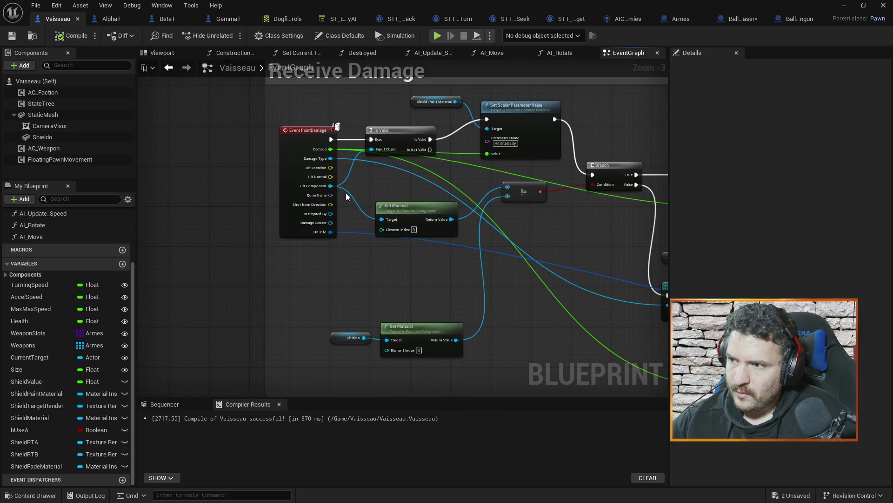
{"action": "scroll", "coordinate": [346, 195], "scroll_direction": "up", "scroll_amount": 2}
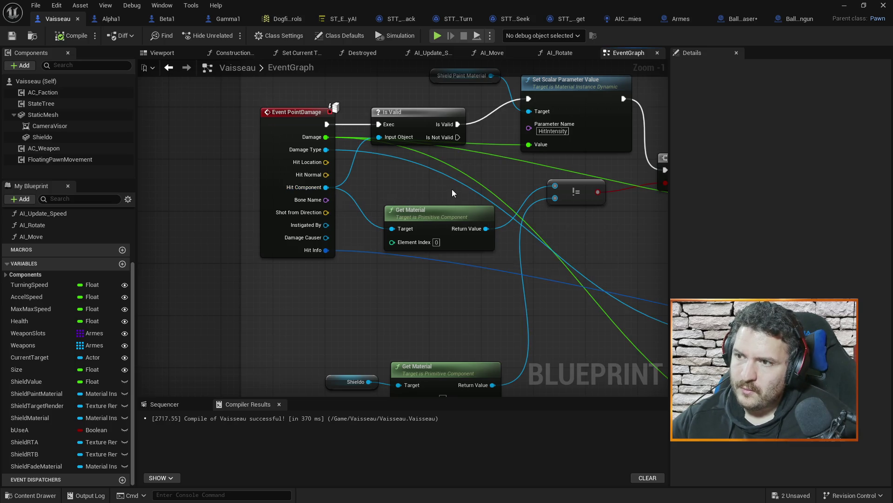
{"action": "scroll", "coordinate": [451, 189], "scroll_direction": "down", "scroll_amount": 2}
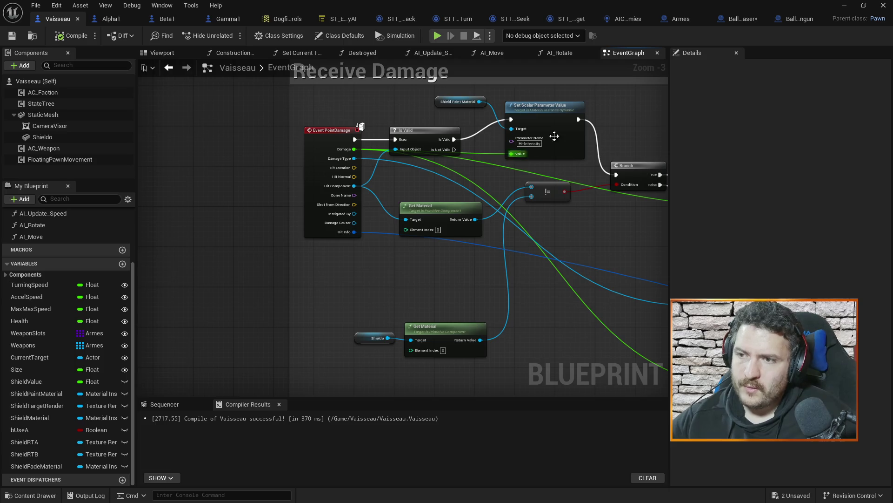
{"action": "left_click", "coordinate": [640, 168]}
{"action": "left_click", "coordinate": [438, 35]}
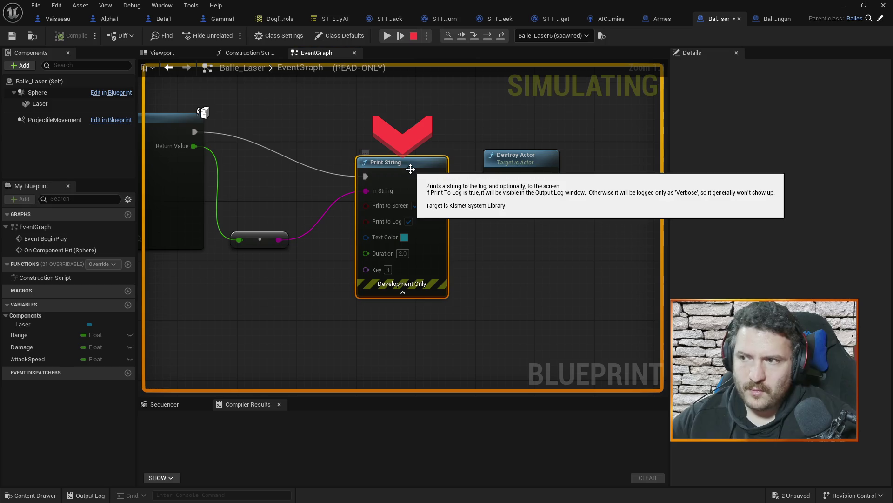
Step: Resume, then step past the Branch through the shield value update to Print String
{"action": "left_click", "coordinate": [845, 5]}
{"action": "left_click", "coordinate": [230, 36]}
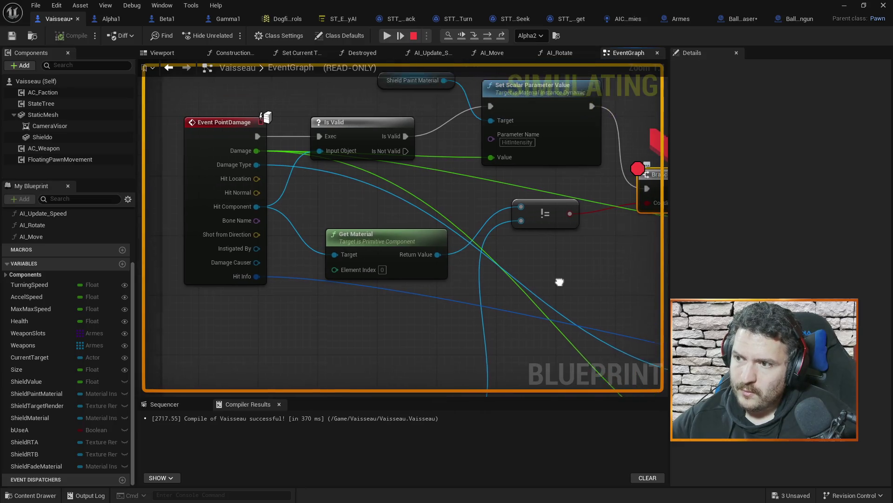
{"action": "mouse_move", "coordinate": [446, 262]}
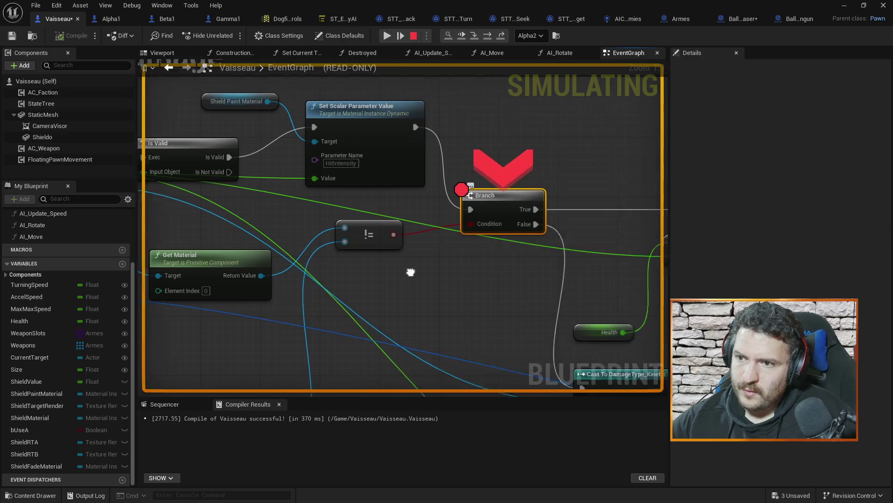
{"action": "left_click", "coordinate": [402, 38]}
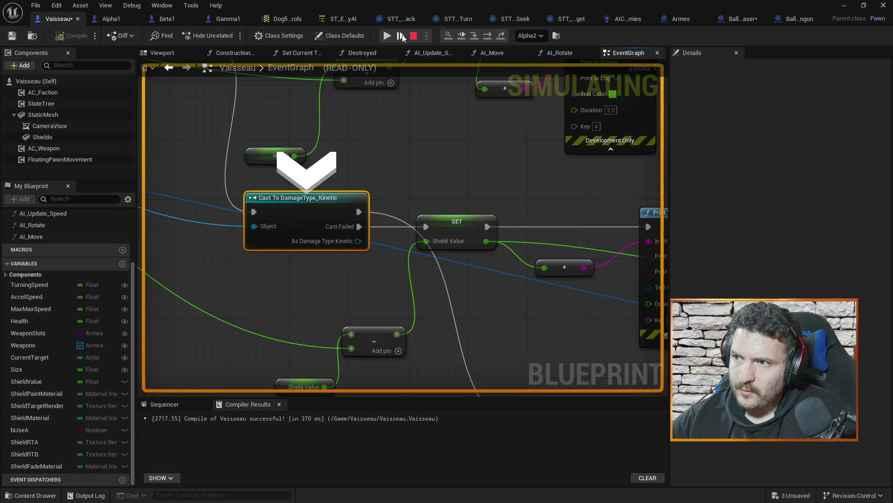
{"action": "left_click", "coordinate": [402, 35]}
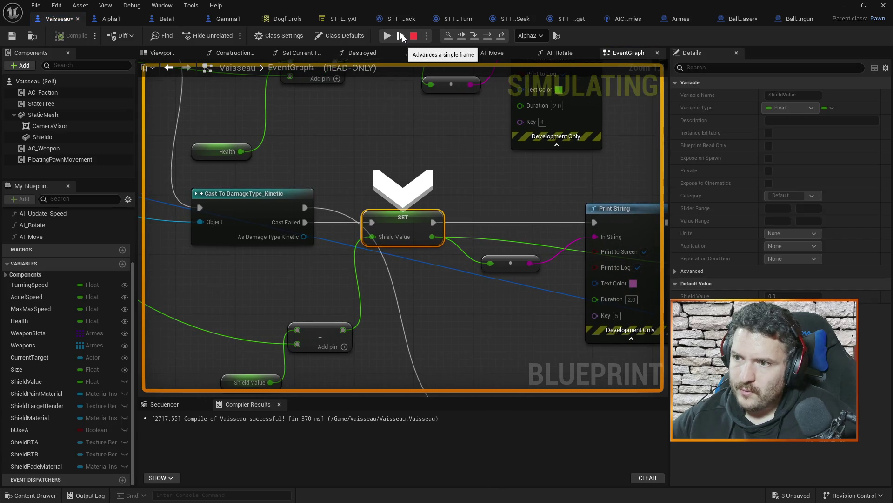
{"action": "left_click", "coordinate": [402, 35]}
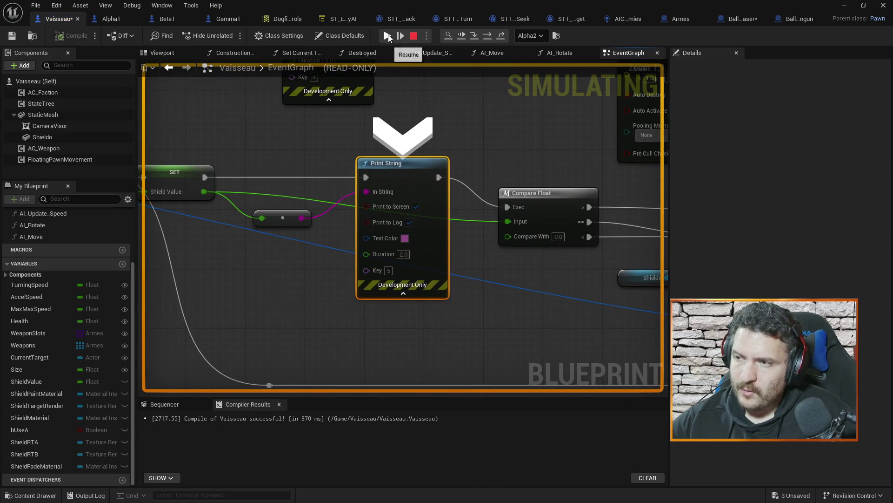
{"action": "left_click", "coordinate": [392, 37]}
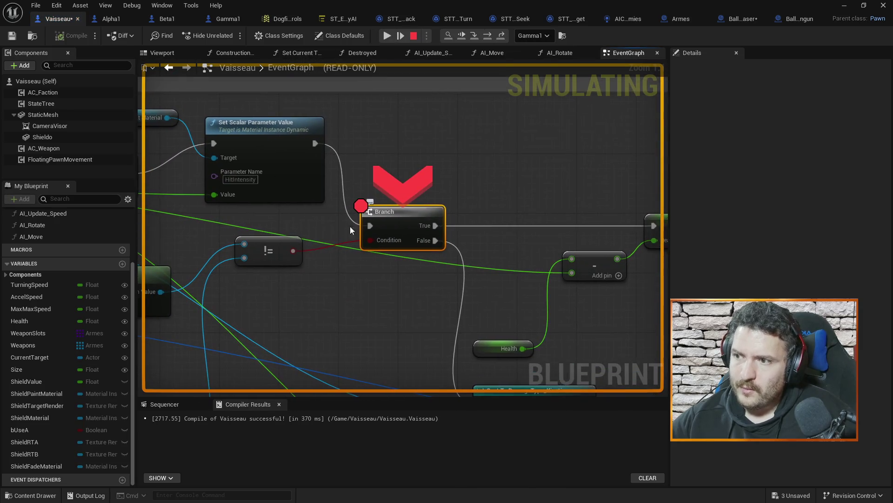
Step: Step through to Compare Float, inspect the Health update, and resume to the next breakpoint
{"action": "mouse_move", "coordinate": [212, 230]}
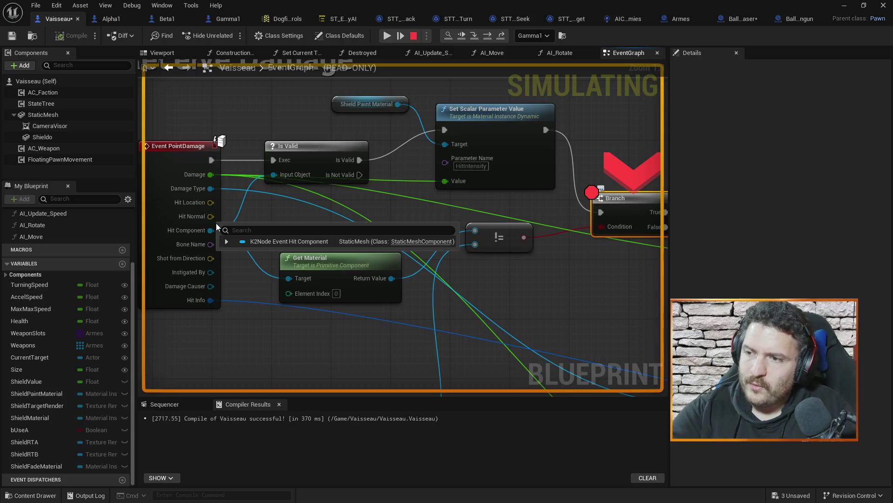
{"action": "left_click", "coordinate": [401, 35]}
{"action": "left_click", "coordinate": [401, 36]}
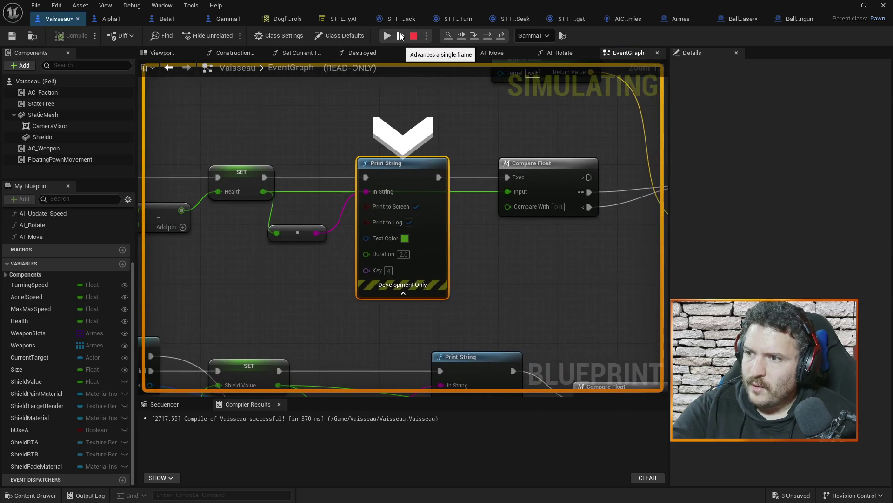
{"action": "left_click", "coordinate": [400, 36]}
{"action": "left_click_drag", "start_coordinate": [230, 152], "coordinate": [432, 147]}
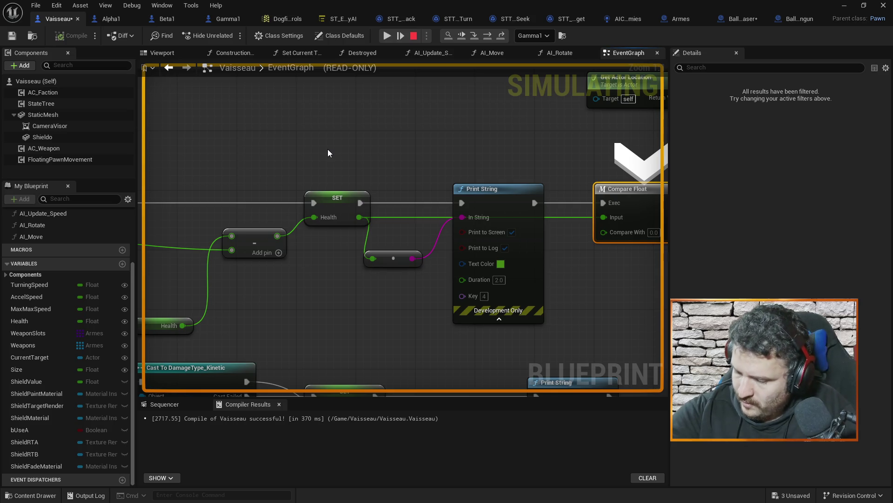
{"action": "mouse_move", "coordinate": [357, 218]}
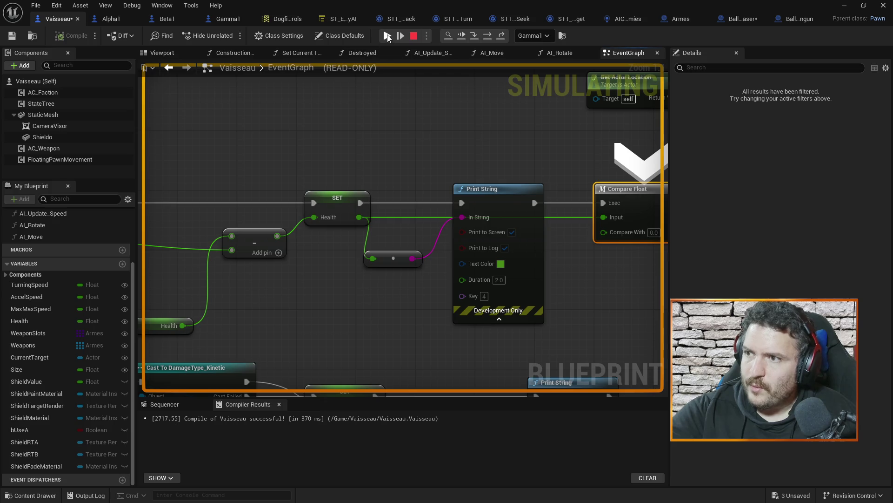
{"action": "left_click", "coordinate": [387, 36]}
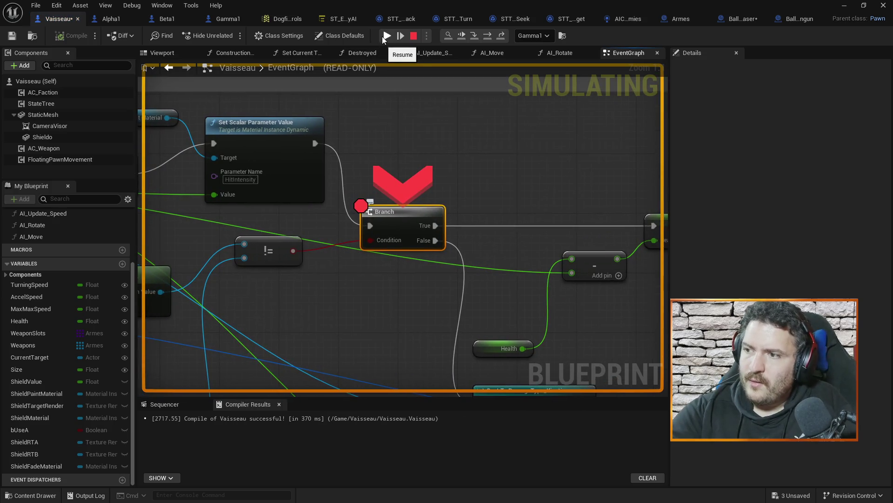
{"action": "mouse_move", "coordinate": [314, 238]}
{"action": "left_mouse_down"}
{"action": "mouse_move", "coordinate": [428, 195]}
{"action": "mouse_move", "coordinate": [599, 177]}
{"action": "left_mouse_up"}
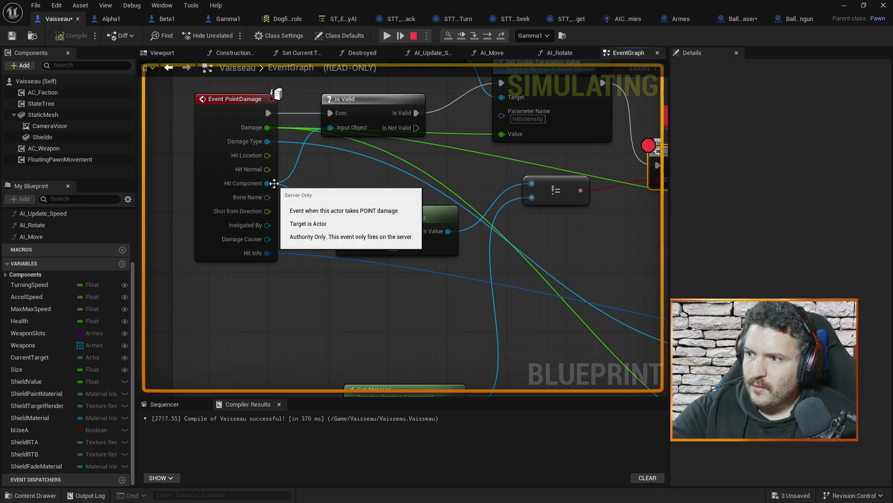
Step: Step to Print String, resume, and pan to Event PointDamage paused for Alpha1
{"action": "mouse_move", "coordinate": [342, 230]}
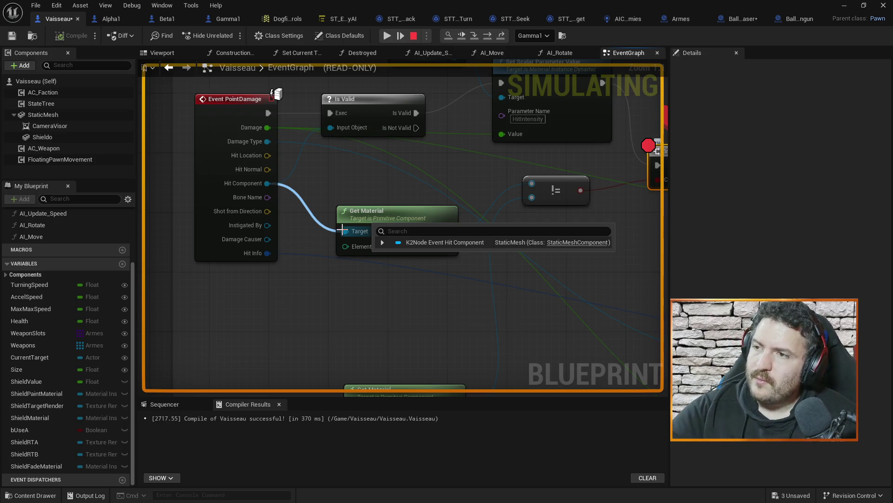
{"action": "left_click", "coordinate": [401, 36]}
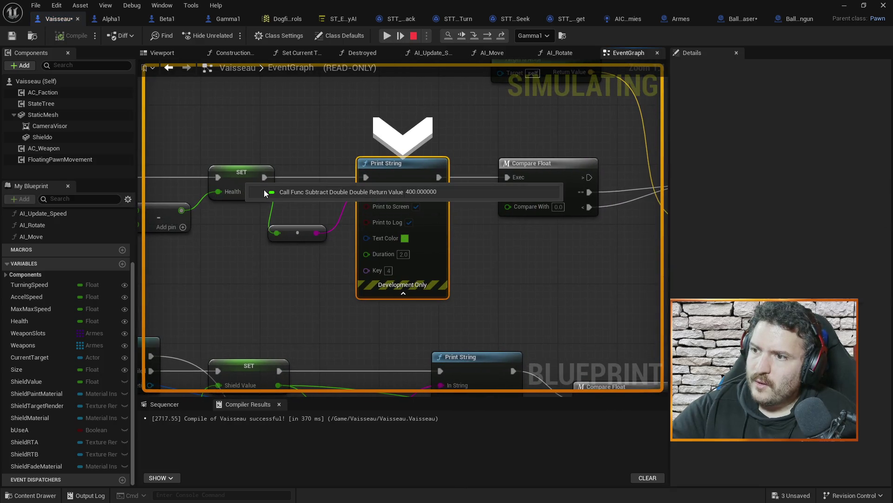
{"action": "left_click", "coordinate": [386, 37]}
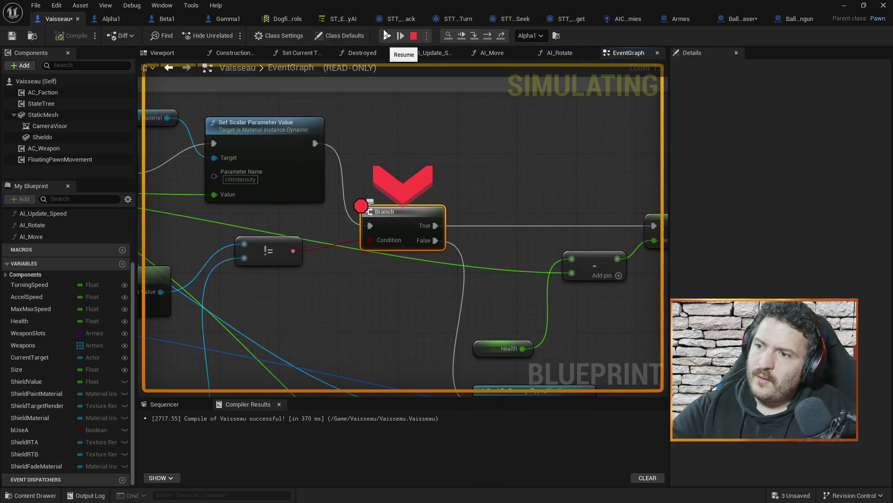
{"action": "left_click_drag", "start_coordinate": [241, 216], "coordinate": [324, 214]}
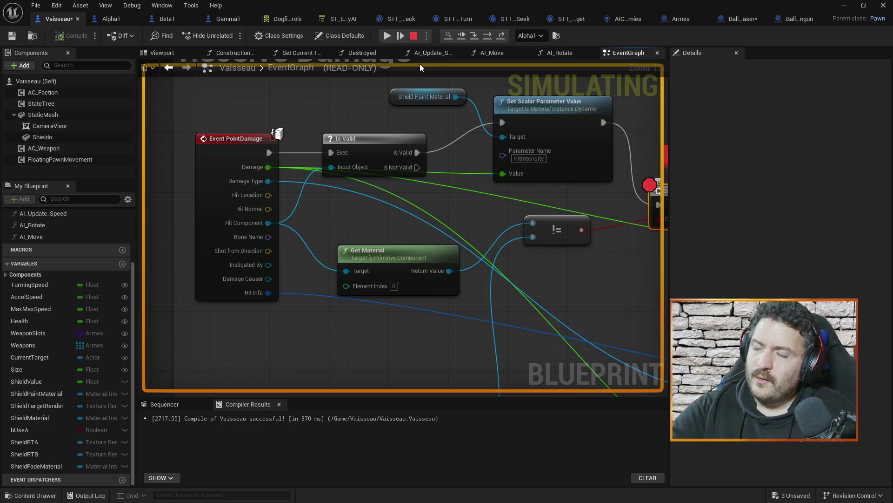
Step: Step through the Cast and shield value update to the Branch breakpoint, then resume
{"action": "left_click", "coordinate": [400, 36]}
{"action": "left_click", "coordinate": [400, 35]}
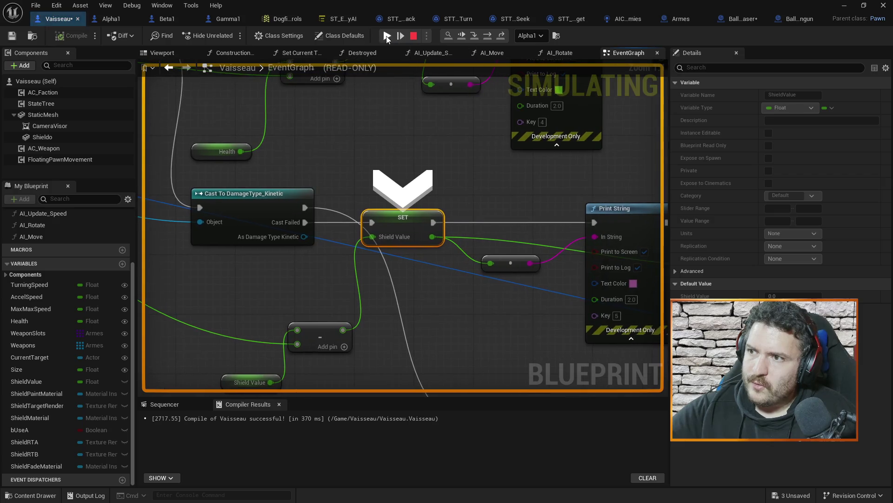
{"action": "left_click", "coordinate": [388, 35]}
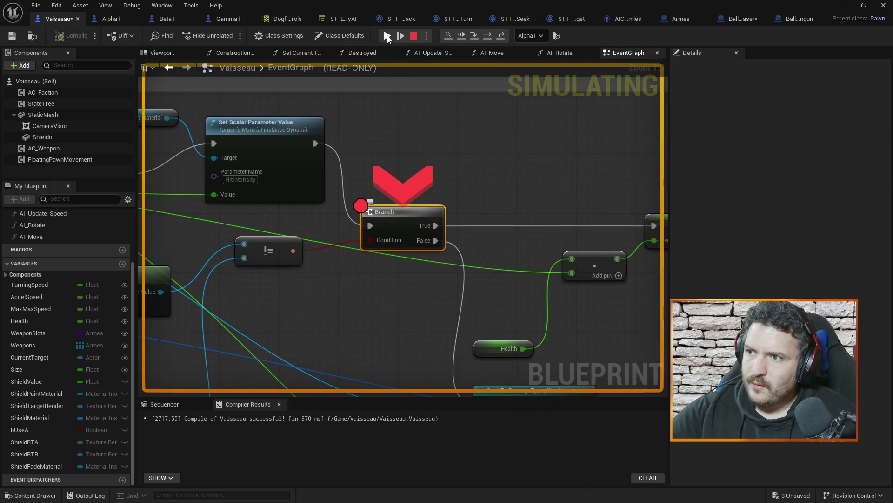
{"action": "left_click", "coordinate": [387, 35]}
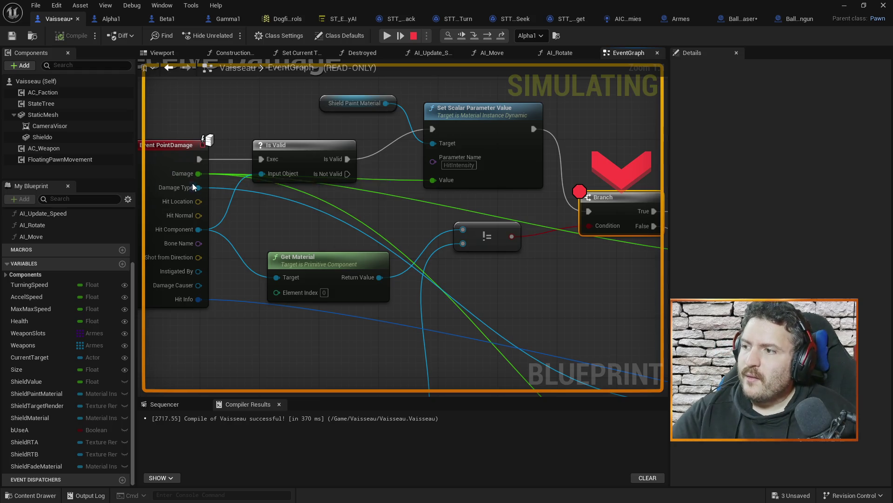
Step: Resume to the Branch breakpoint for Alpha2 and pan to the Is Valid and Get Material nodes
{"action": "mouse_move", "coordinate": [198, 229]}
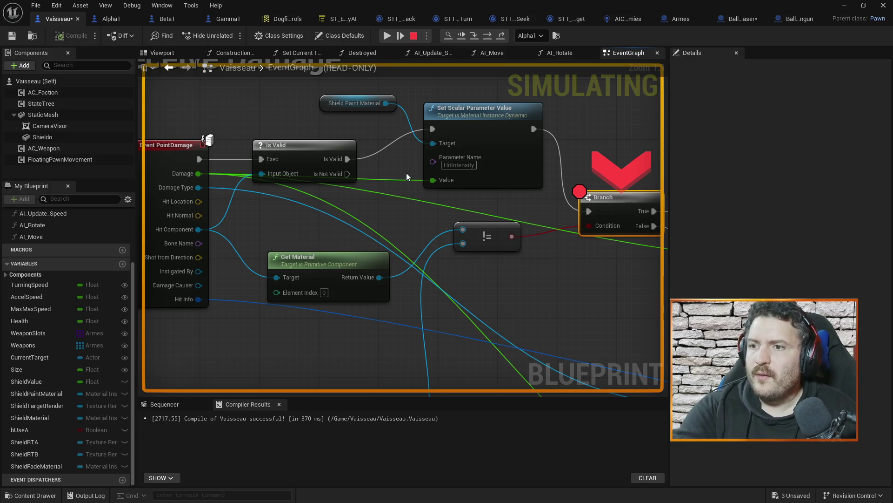
{"action": "left_click", "coordinate": [386, 37]}
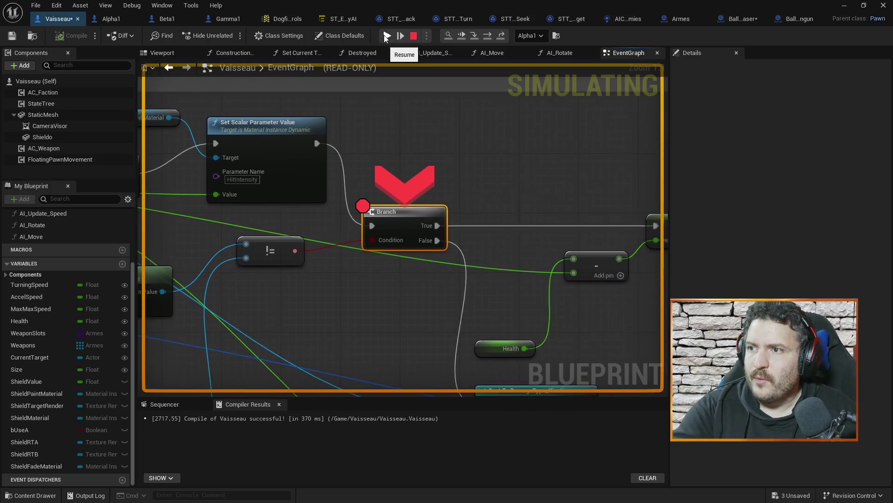
{"action": "left_click", "coordinate": [386, 37]}
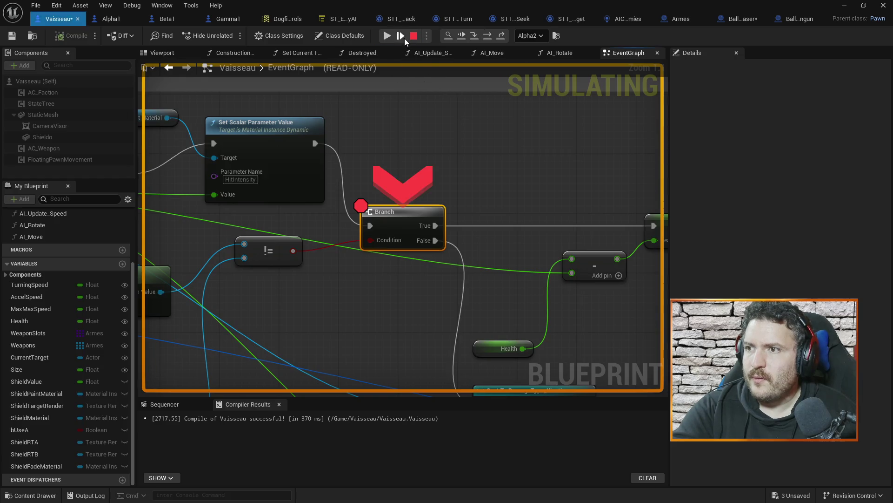
{"action": "left_click", "coordinate": [403, 38]}
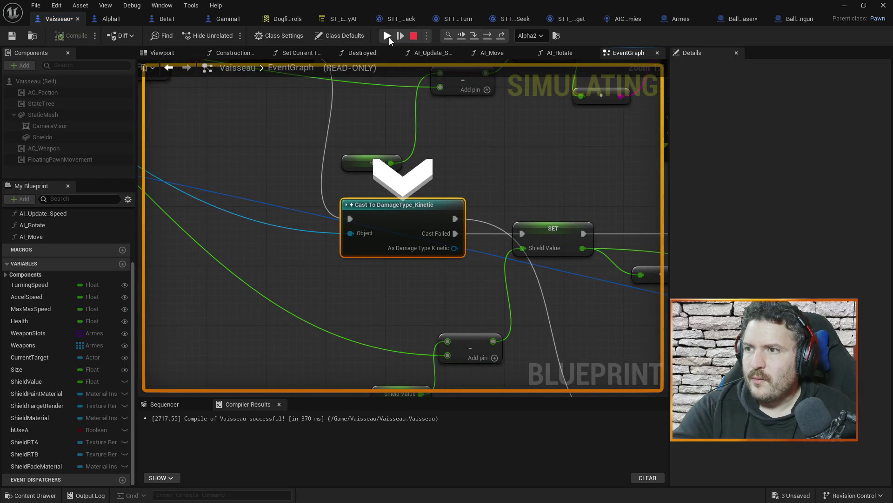
{"action": "left_click", "coordinate": [388, 36]}
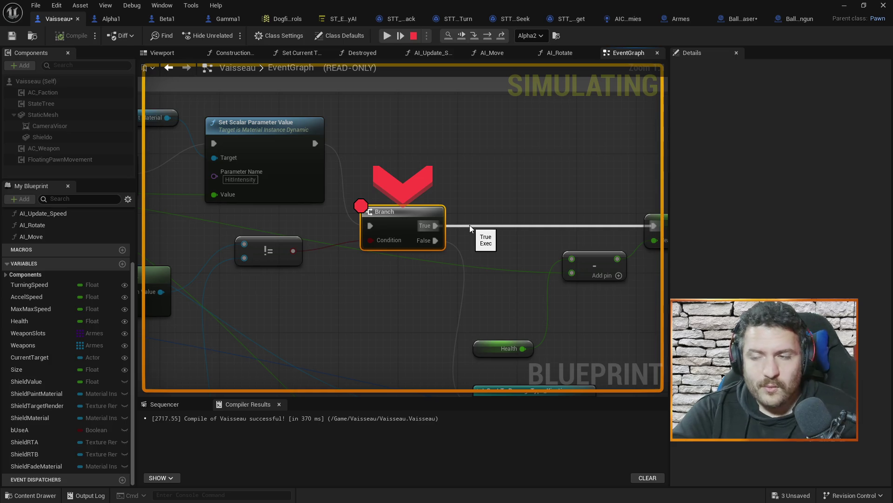
{"action": "mouse_move", "coordinate": [320, 302]}
{"action": "left_mouse_down"}
{"action": "mouse_move", "coordinate": [514, 256]}
{"action": "mouse_move", "coordinate": [551, 262]}
{"action": "left_mouse_up"}
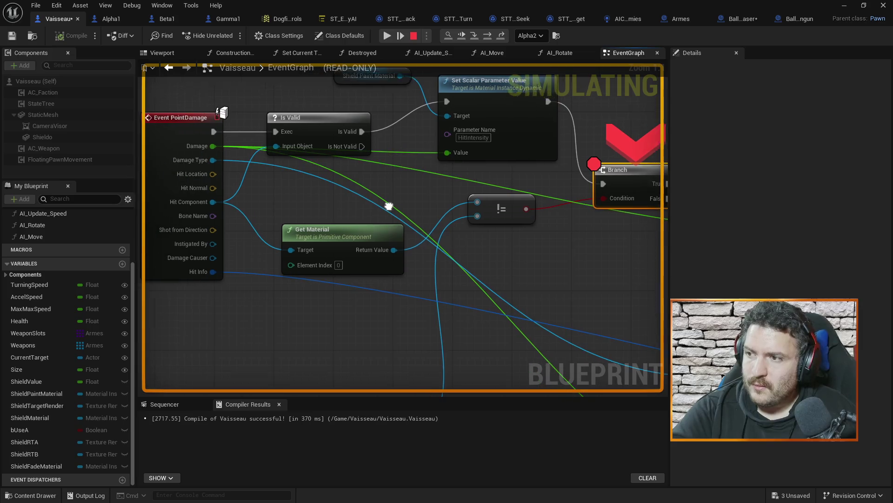
{"action": "left_click_drag", "start_coordinate": [216, 200], "coordinate": [515, 142]}
{"action": "key", "text": "Escape"}
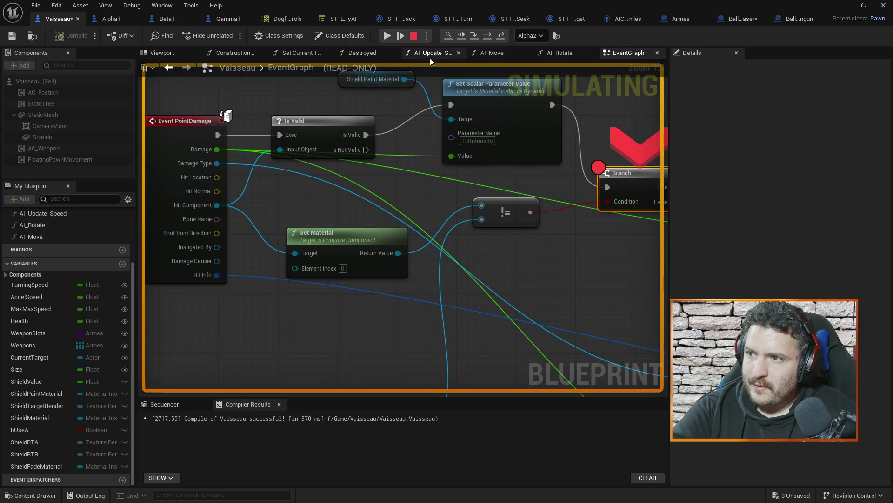
Step: Add an F9 breakpoint on Balle_Laser's Apply Point Damage node
{"action": "left_click", "coordinate": [796, 21]}
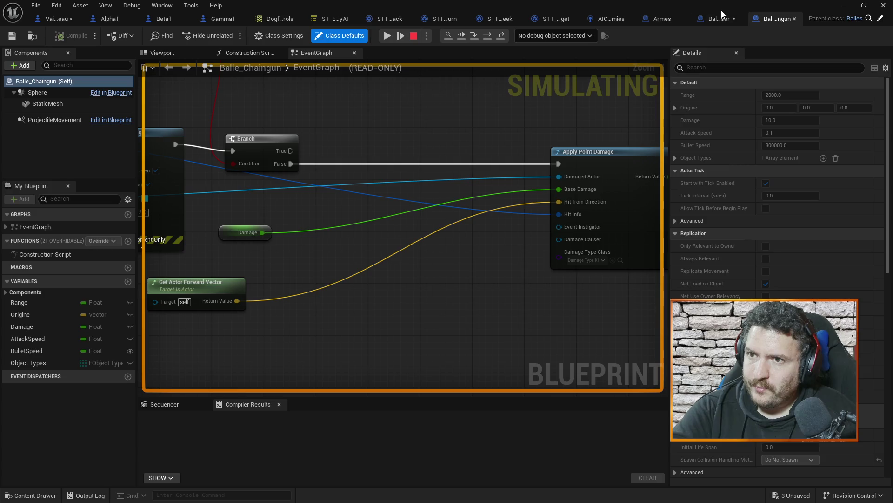
{"action": "left_click", "coordinate": [722, 14]}
{"action": "left_click_drag", "start_coordinate": [539, 156], "coordinate": [462, 185]}
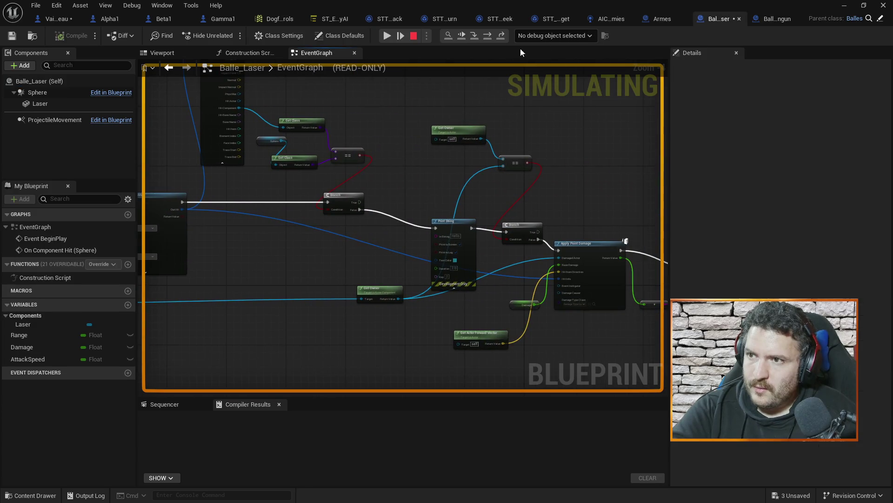
{"action": "left_click", "coordinate": [57, 19]}
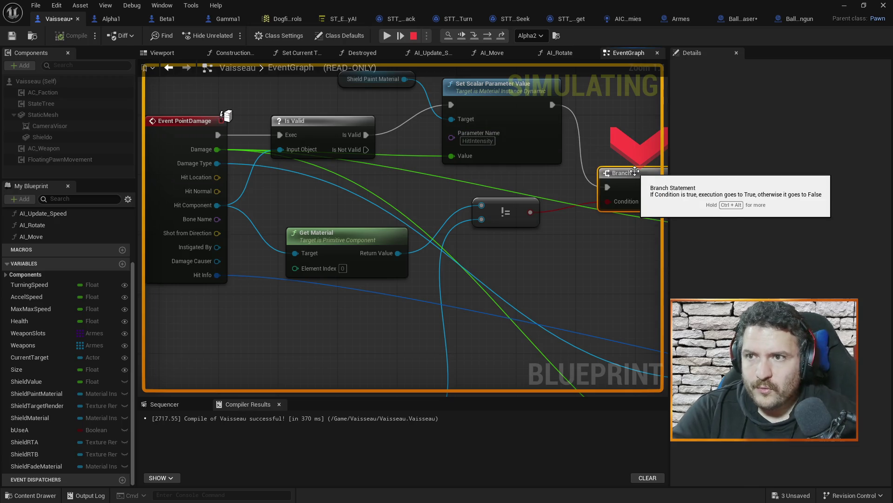
{"action": "left_click", "coordinate": [734, 19]}
{"action": "left_click_drag", "start_coordinate": [551, 183], "coordinate": [381, 167]}
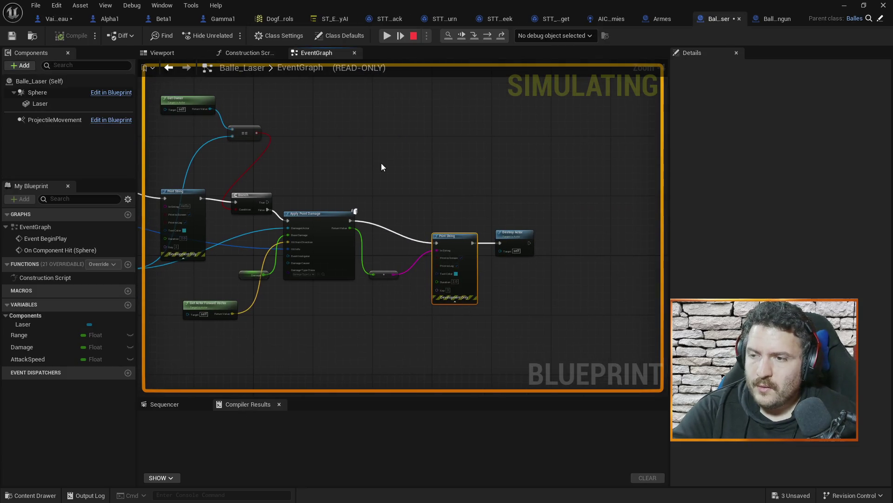
{"action": "left_click_drag", "start_coordinate": [443, 186], "coordinate": [499, 143]}
{"action": "scroll", "coordinate": [371, 173], "scroll_direction": "up", "scroll_amount": 2}
{"action": "key", "text": "F9"}
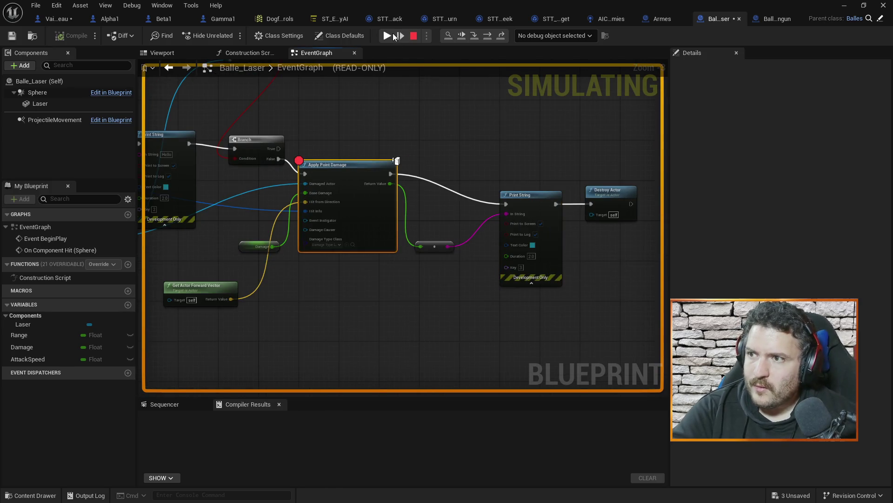
Step: Resume to the Apply Point Damage breakpoint, inspect Break Hit Result, and step into Event PointDamage
{"action": "left_click", "coordinate": [393, 36]}
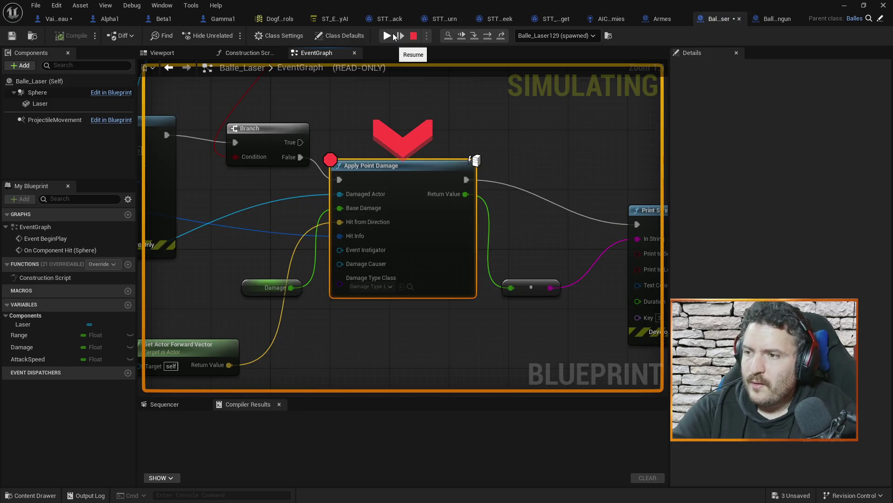
{"action": "mouse_move", "coordinate": [349, 192]}
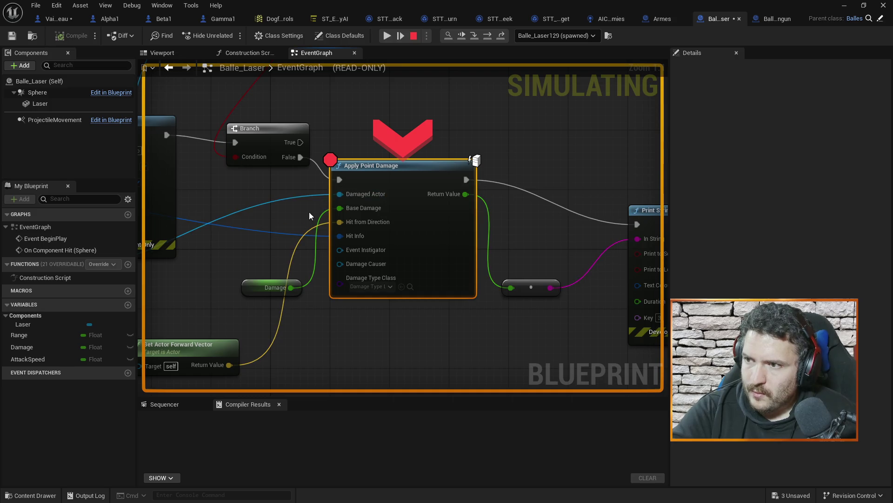
{"action": "left_click_drag", "start_coordinate": [342, 222], "coordinate": [474, 207]}
{"action": "mouse_move", "coordinate": [398, 221]}
{"action": "left_mouse_down"}
{"action": "mouse_move", "coordinate": [326, 195]}
{"action": "mouse_move", "coordinate": [351, 171]}
{"action": "mouse_move", "coordinate": [394, 180]}
{"action": "left_mouse_up"}
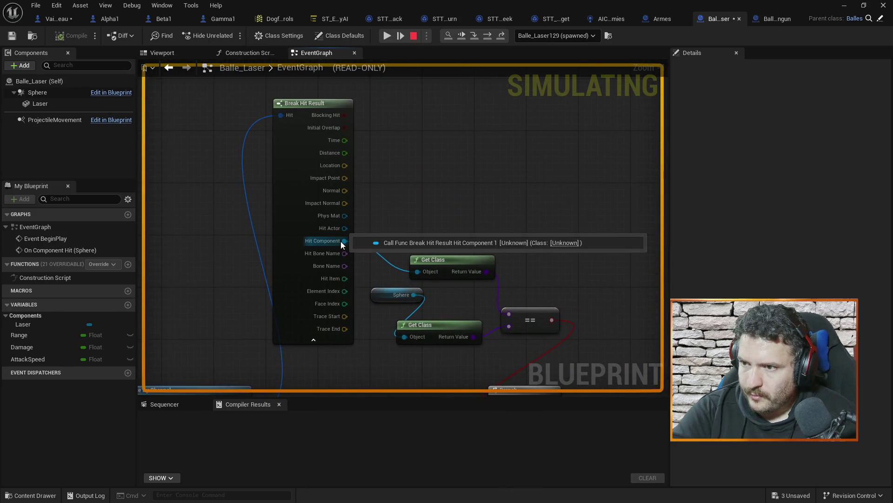
{"action": "mouse_move", "coordinate": [340, 241]}
{"action": "left_mouse_down"}
{"action": "mouse_move", "coordinate": [250, 264]}
{"action": "mouse_move", "coordinate": [236, 301]}
{"action": "mouse_move", "coordinate": [271, 253]}
{"action": "left_mouse_up"}
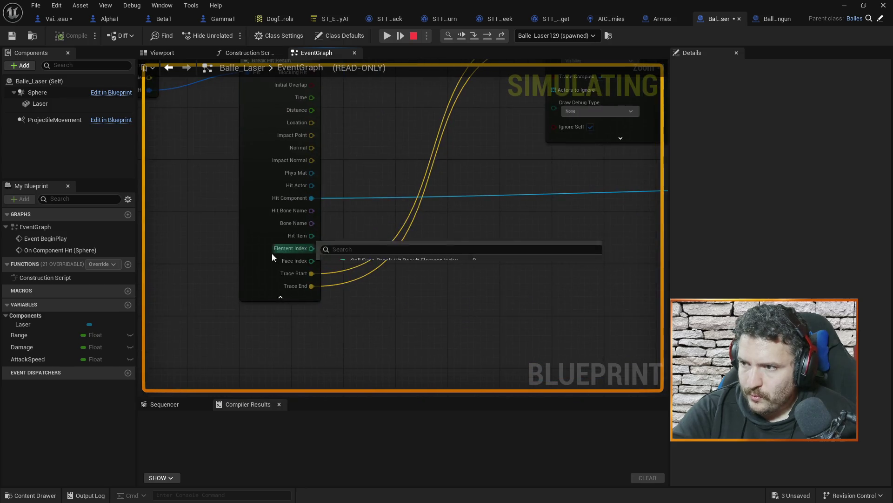
{"action": "mouse_move", "coordinate": [303, 197]}
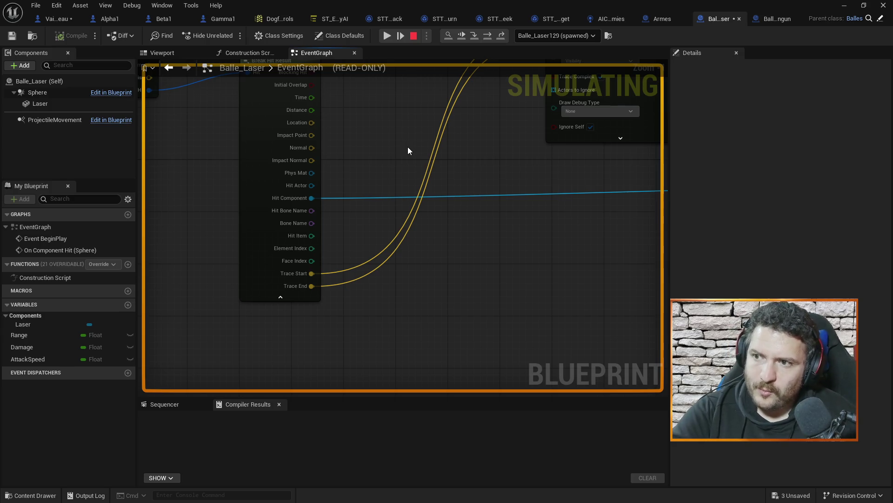
{"action": "scroll", "coordinate": [407, 150], "scroll_direction": "down", "scroll_amount": 5}
{"action": "scroll", "coordinate": [465, 231], "scroll_direction": "up", "scroll_amount": 2}
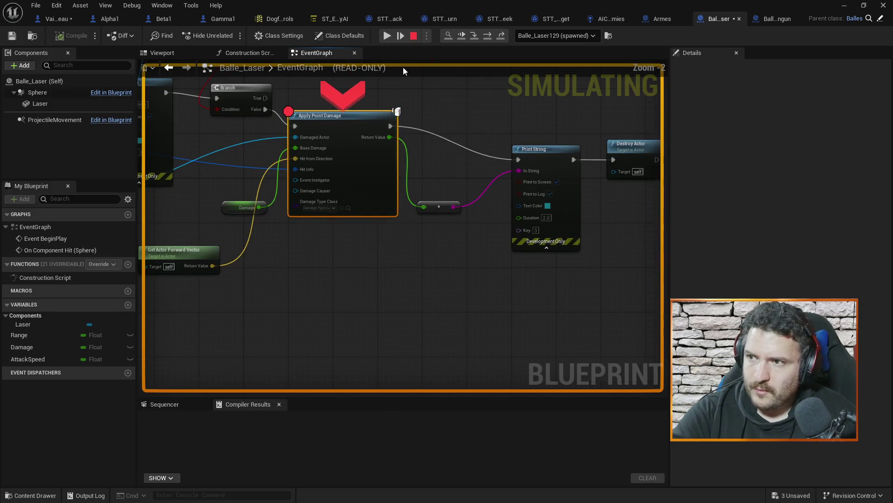
{"action": "left_click", "coordinate": [399, 36]}
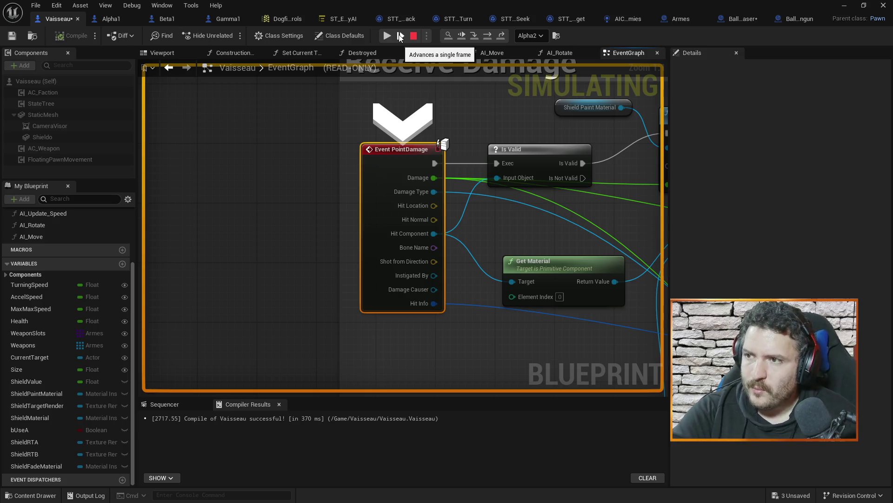
Step: Step through Is Valid and the IsValid macro to the laser's Print String, then stop simulating
{"action": "left_click", "coordinate": [399, 36]}
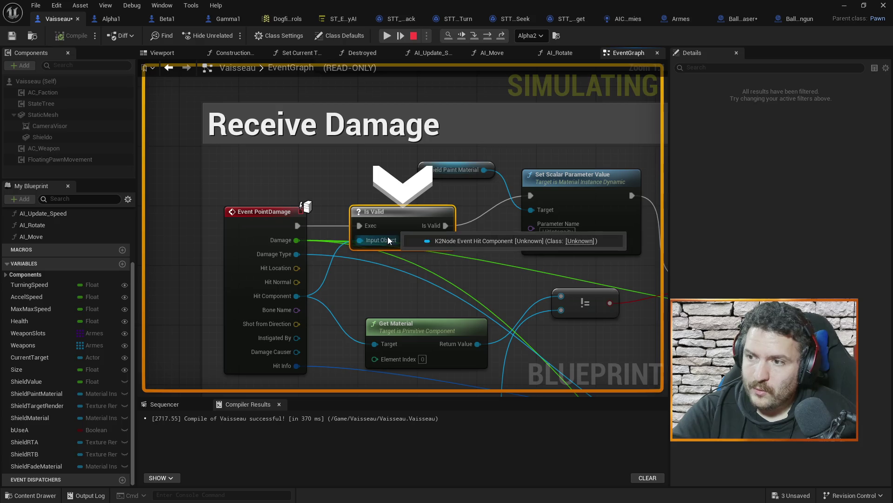
{"action": "mouse_move", "coordinate": [442, 244]}
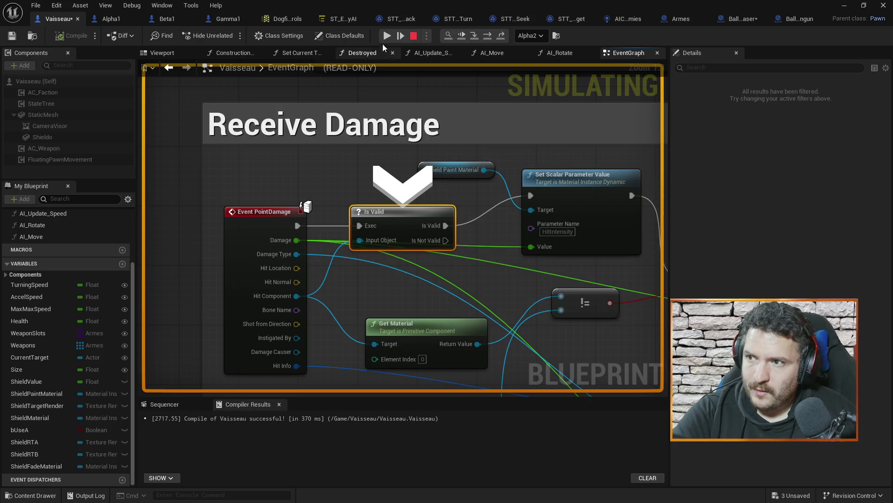
{"action": "left_click", "coordinate": [401, 35]}
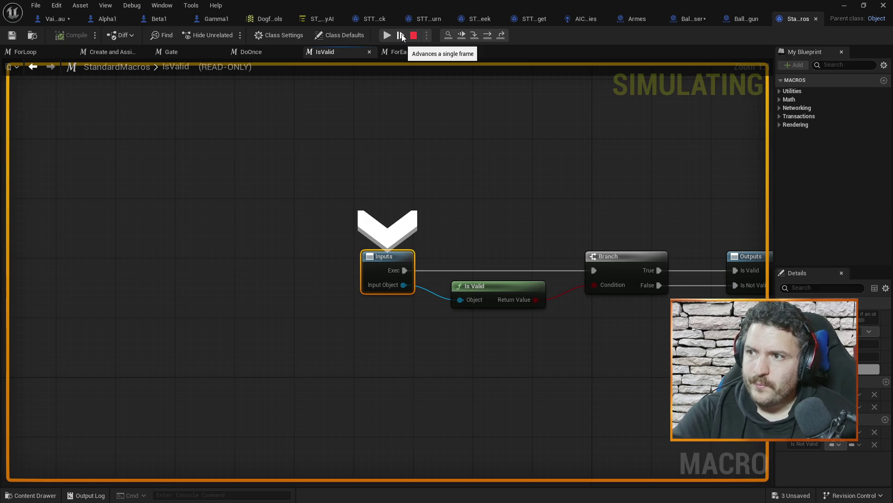
{"action": "left_click", "coordinate": [401, 35]}
{"action": "left_click", "coordinate": [401, 36]}
{"action": "left_click", "coordinate": [401, 36]}
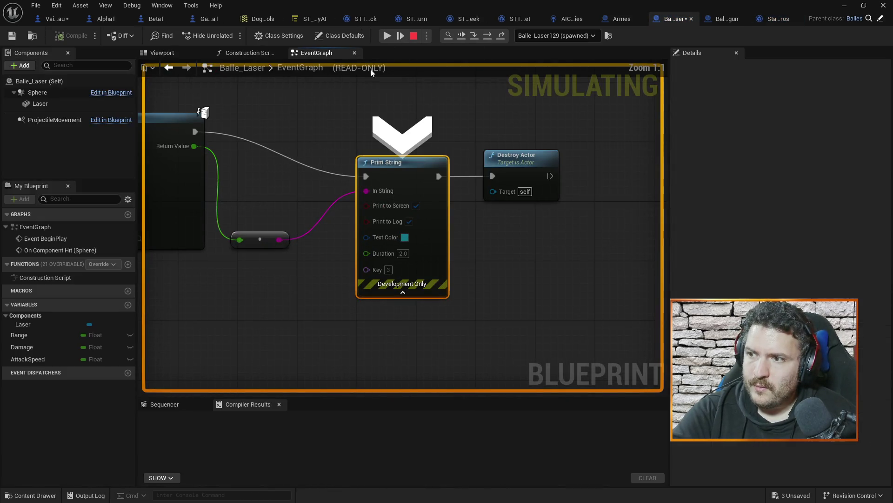
{"action": "scroll", "coordinate": [437, 166], "scroll_direction": "down", "scroll_amount": 1}
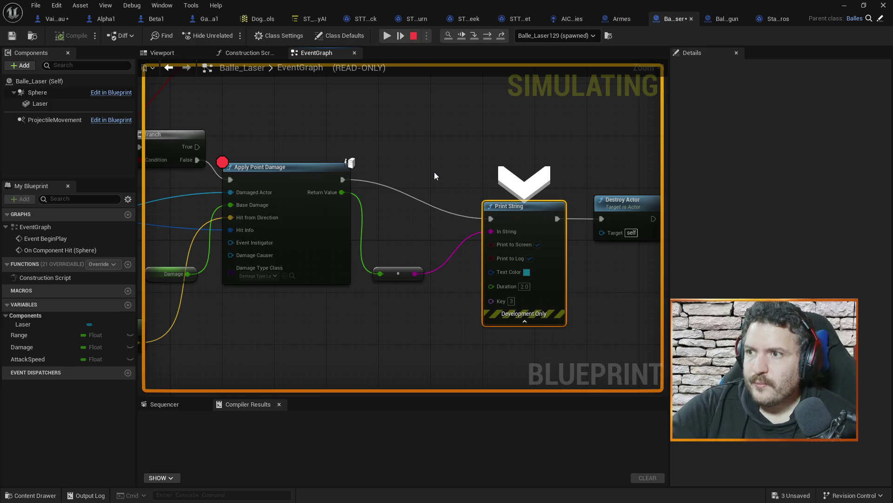
{"action": "left_click", "coordinate": [416, 39]}
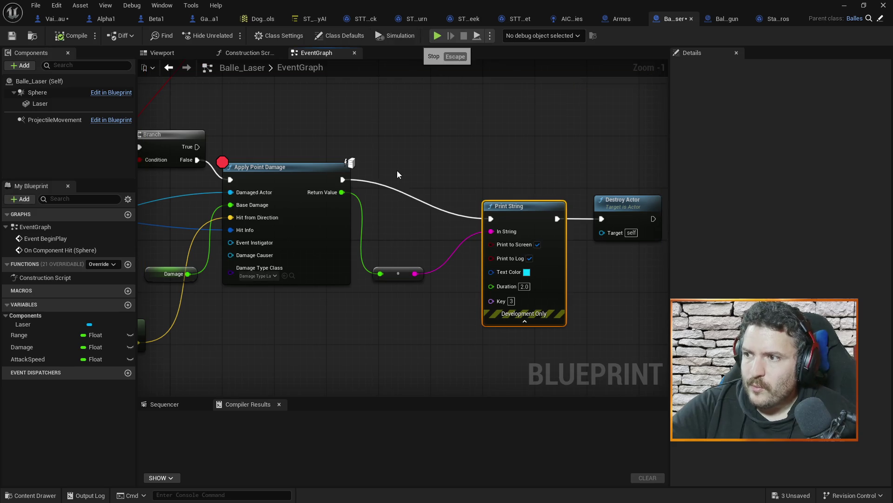
Step: Connect Break Hit Result's Trace Start and Trace End to Line Trace By Channel's Start and End
{"action": "scroll", "coordinate": [397, 170], "scroll_direction": "down", "scroll_amount": 5}
{"action": "scroll", "coordinate": [377, 160], "scroll_direction": "up", "scroll_amount": 3}
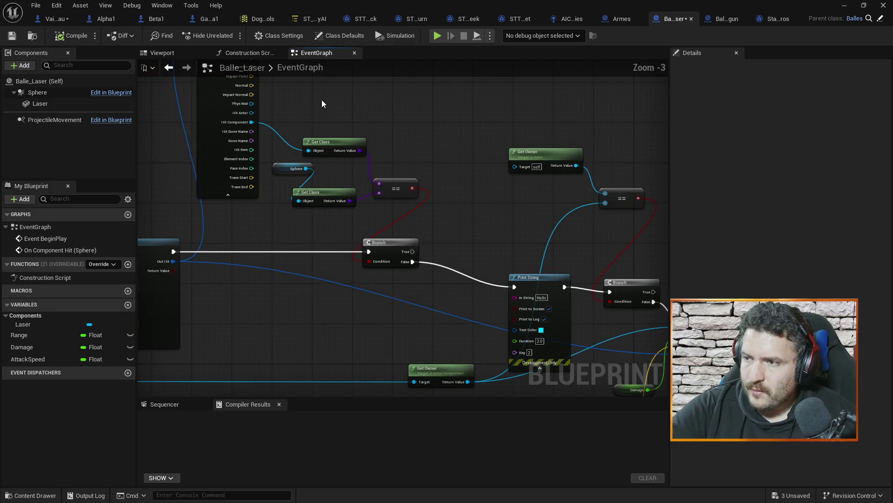
{"action": "left_click_drag", "start_coordinate": [322, 99], "coordinate": [425, 177]}
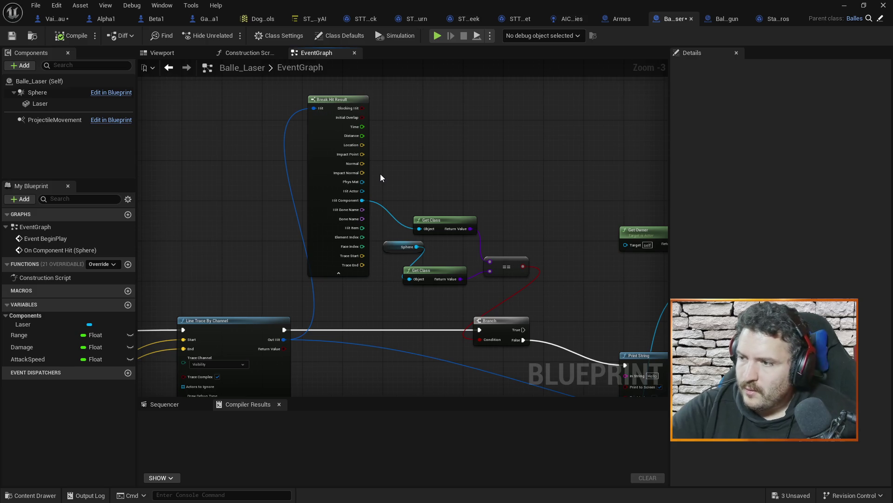
{"action": "left_click_drag", "start_coordinate": [306, 220], "coordinate": [417, 165]}
{"action": "left_click_drag", "start_coordinate": [171, 382], "coordinate": [355, 303]}
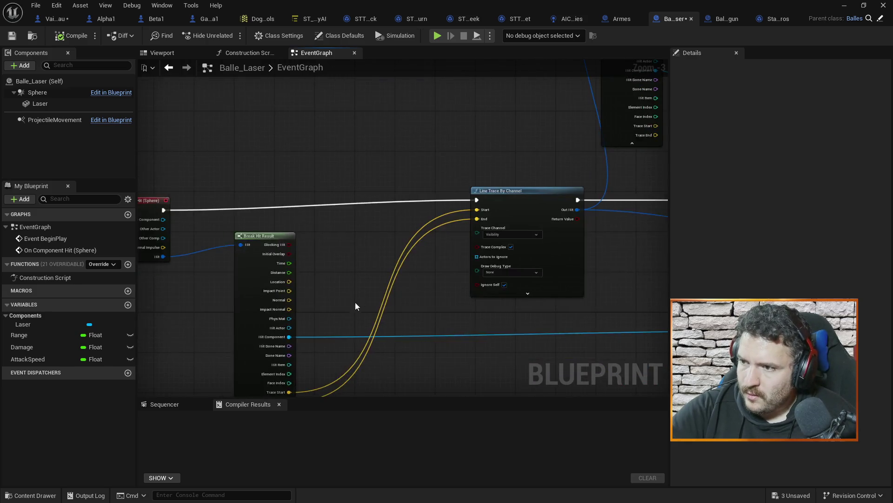
{"action": "scroll", "coordinate": [362, 277], "scroll_direction": "up", "scroll_amount": 1}
{"action": "scroll", "coordinate": [362, 278], "scroll_direction": "up", "scroll_amount": 2}
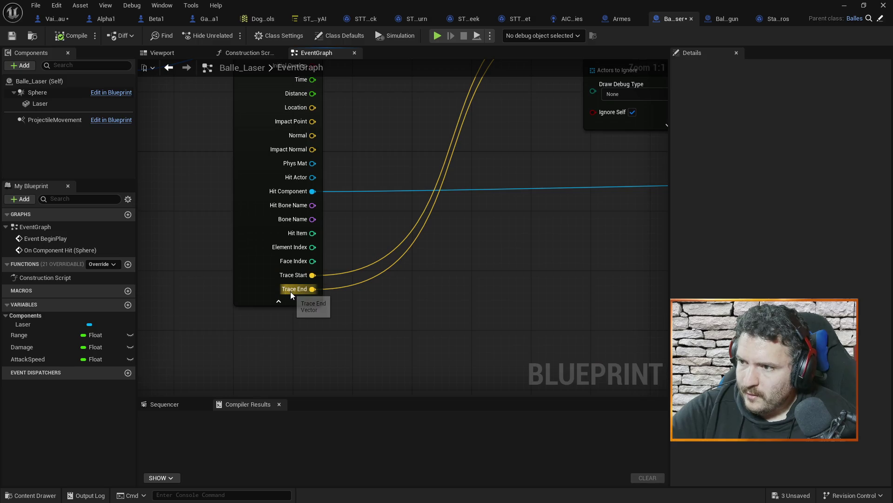
{"action": "left_click_drag", "start_coordinate": [359, 149], "coordinate": [393, 262]}
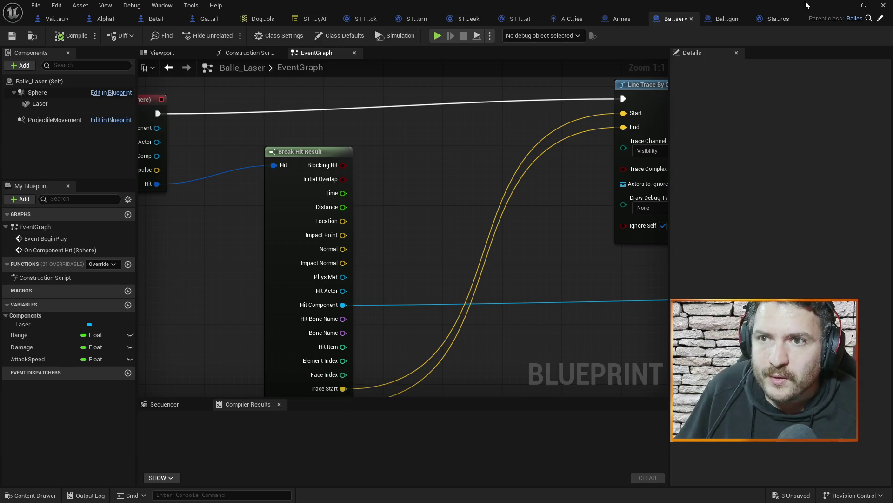
{"action": "left_click", "coordinate": [844, 5]}
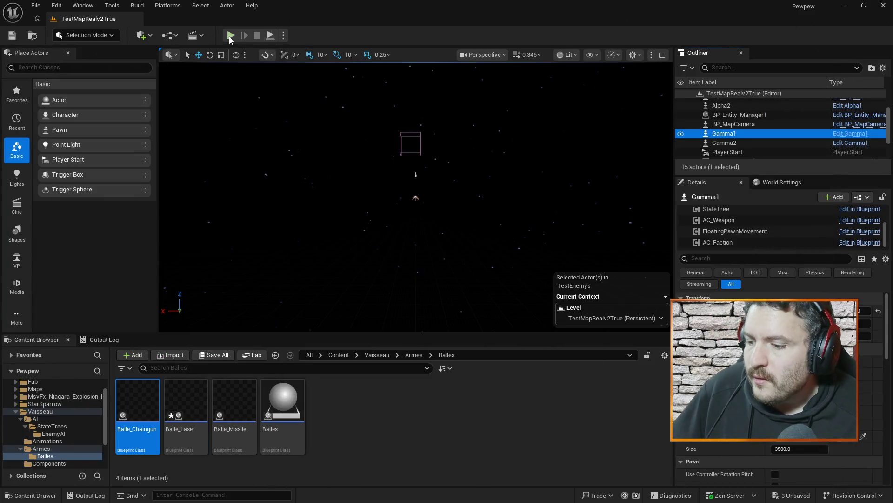
Step: Play-test the laser shots against Gamma1, then stop with Esc and return to Balle_Laser
{"action": "left_click", "coordinate": [230, 36]}
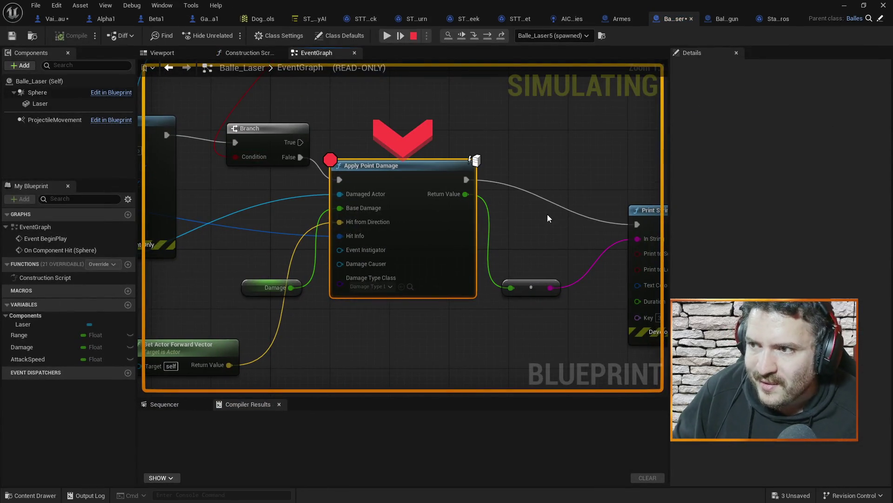
{"action": "left_click", "coordinate": [845, 9]}
{"action": "left_click", "coordinate": [231, 36]}
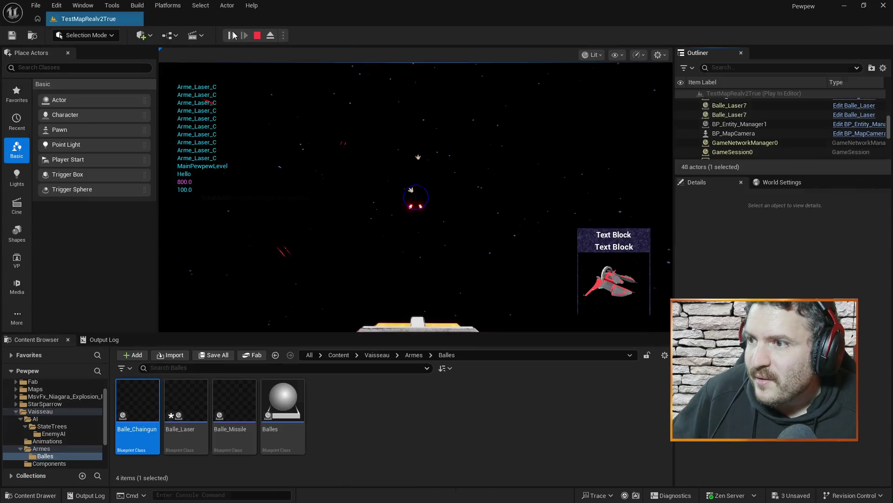
{"action": "left_click", "coordinate": [483, 133]}
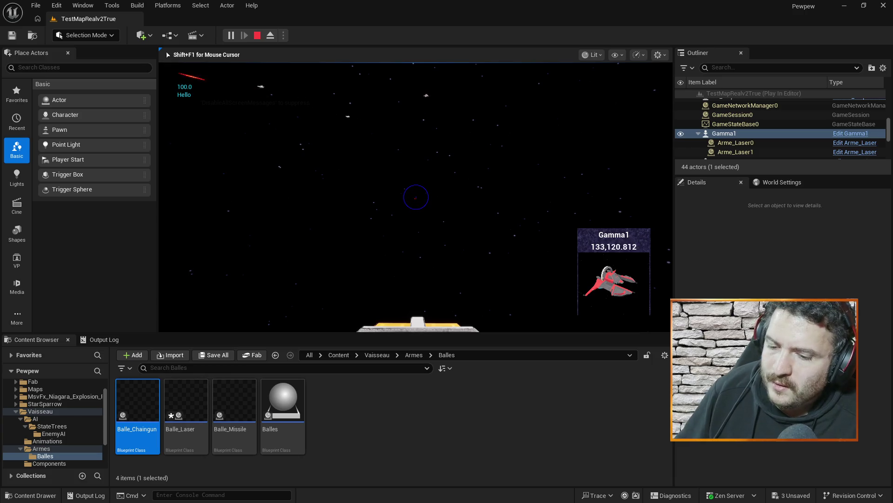
{"action": "key", "text": "Escape"}
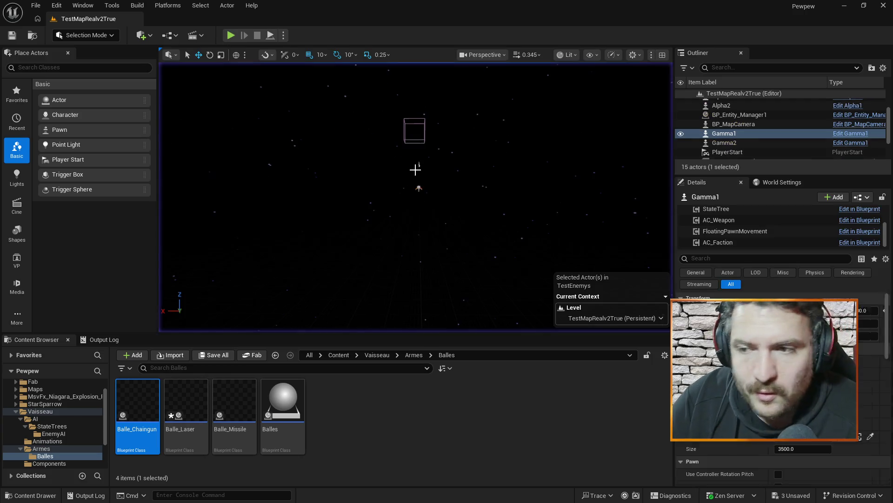
{"action": "key", "text": "alt+Tab"}
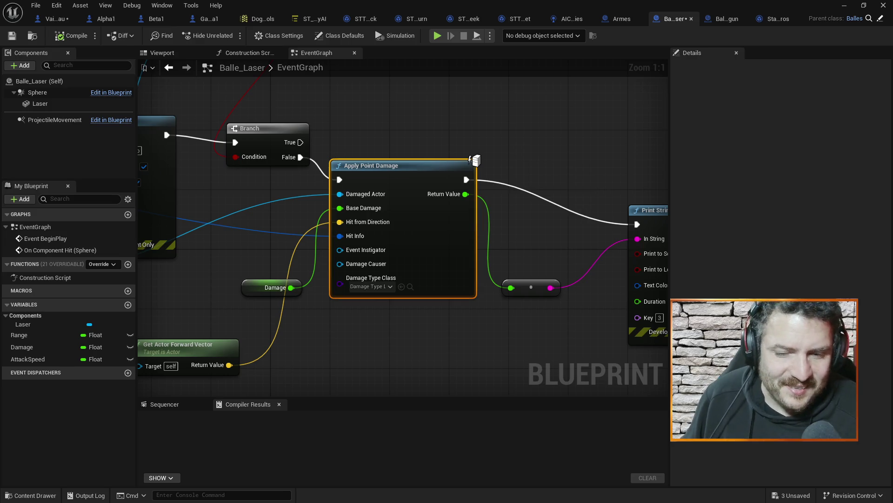
{"action": "scroll", "coordinate": [376, 122], "scroll_direction": "down", "scroll_amount": 4}
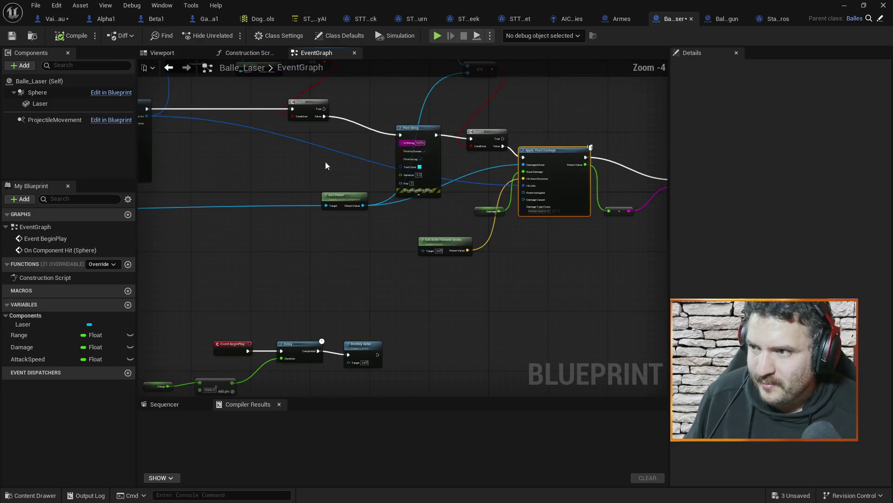
{"action": "scroll", "coordinate": [285, 181], "scroll_direction": "up", "scroll_amount": 3}
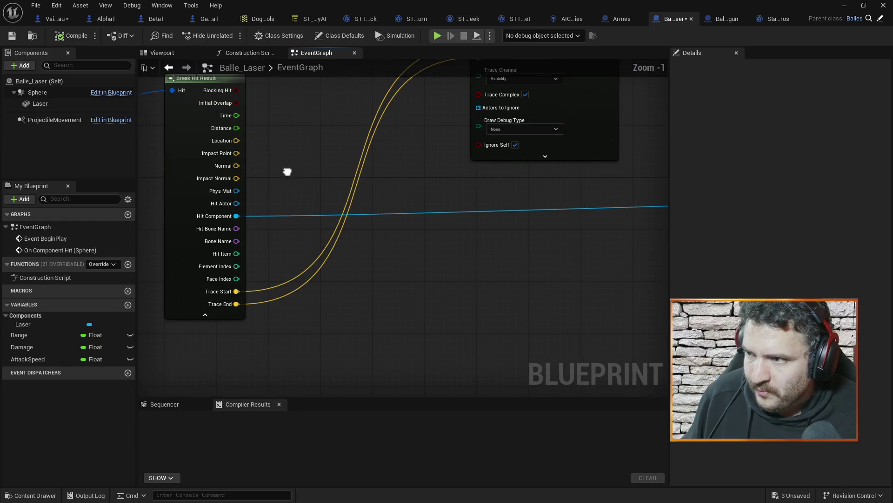
{"action": "left_click_drag", "start_coordinate": [289, 170], "coordinate": [399, 260]}
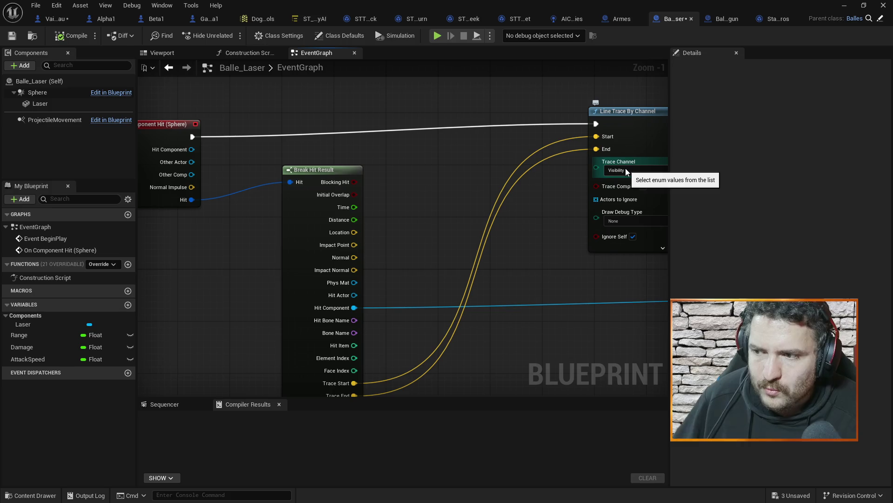
{"action": "mouse_move", "coordinate": [563, 232]}
{"action": "left_mouse_down"}
{"action": "mouse_move", "coordinate": [534, 177]}
{"action": "mouse_move", "coordinate": [445, 207]}
{"action": "left_mouse_up"}
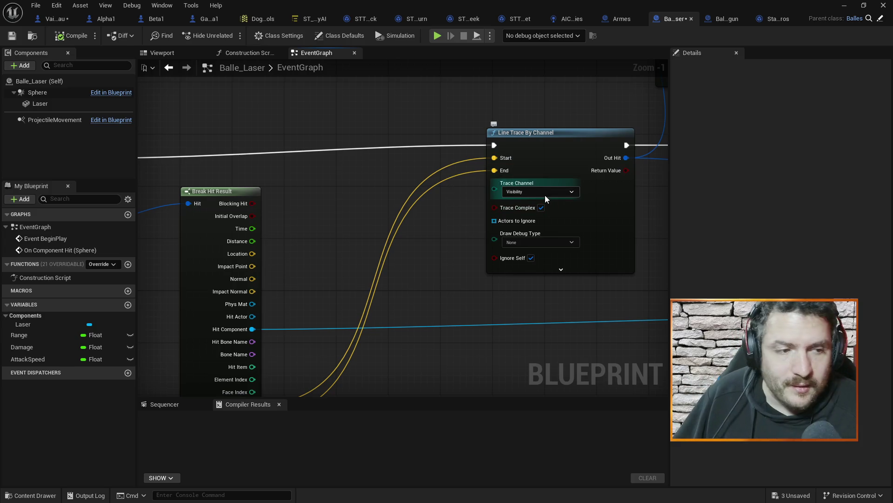
{"action": "left_click_drag", "start_coordinate": [499, 183], "coordinate": [359, 263]}
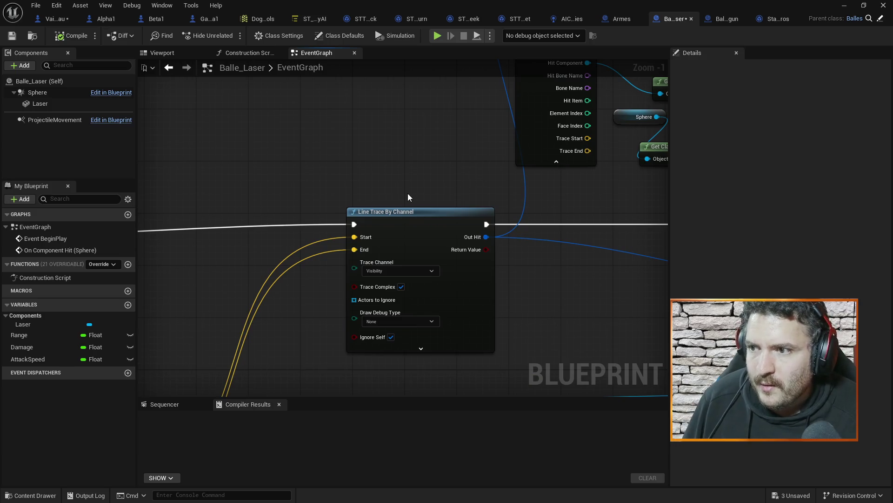
{"action": "mouse_move", "coordinate": [400, 194]}
{"action": "left_mouse_down"}
{"action": "mouse_move", "coordinate": [455, 146]}
{"action": "mouse_move", "coordinate": [412, 149]}
{"action": "mouse_move", "coordinate": [471, 137]}
{"action": "left_mouse_up"}
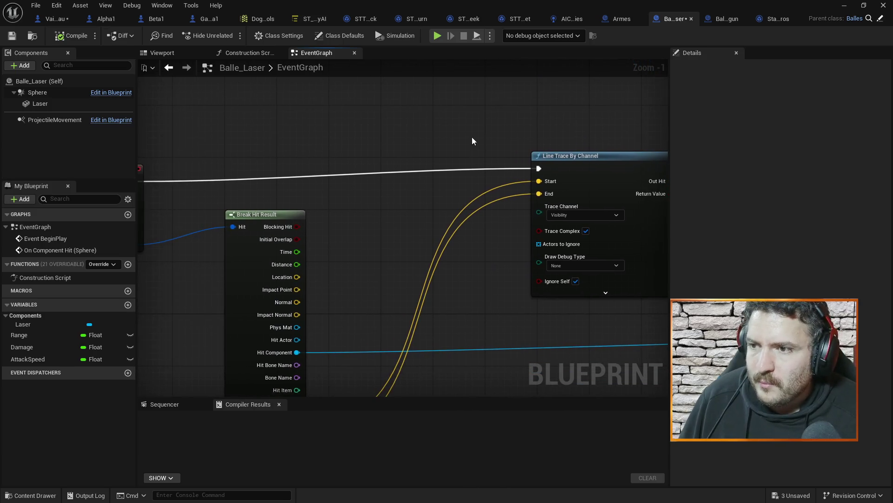
{"action": "left_click_drag", "start_coordinate": [419, 163], "coordinate": [352, 277]}
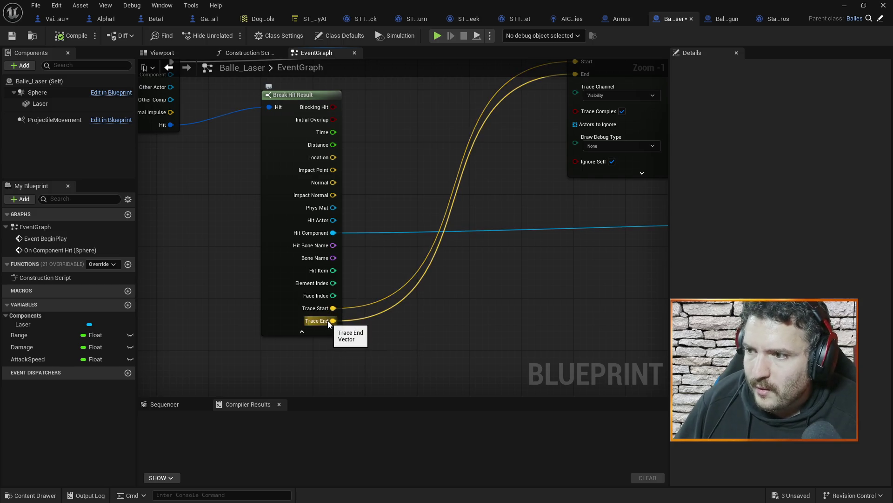
{"action": "left_click_drag", "start_coordinate": [425, 205], "coordinate": [332, 288]}
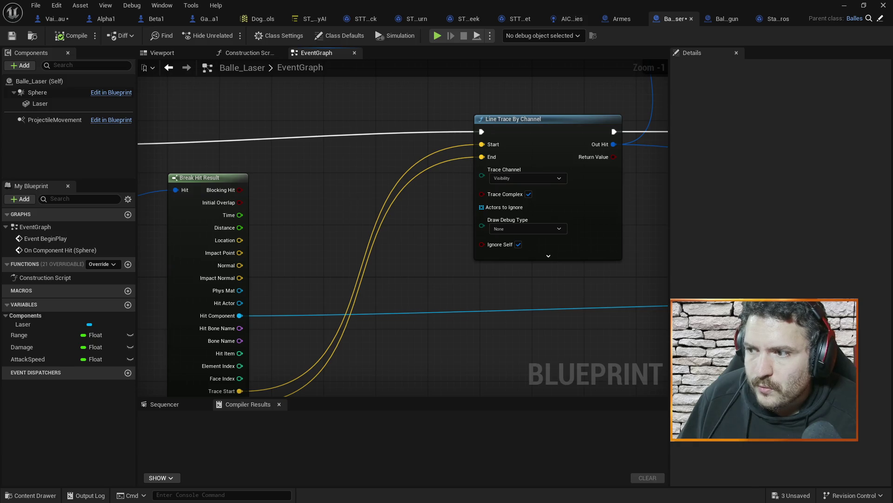
{"action": "left_click_drag", "start_coordinate": [361, 161], "coordinate": [434, 174]}
{"action": "left_click_drag", "start_coordinate": [398, 201], "coordinate": [449, 263]}
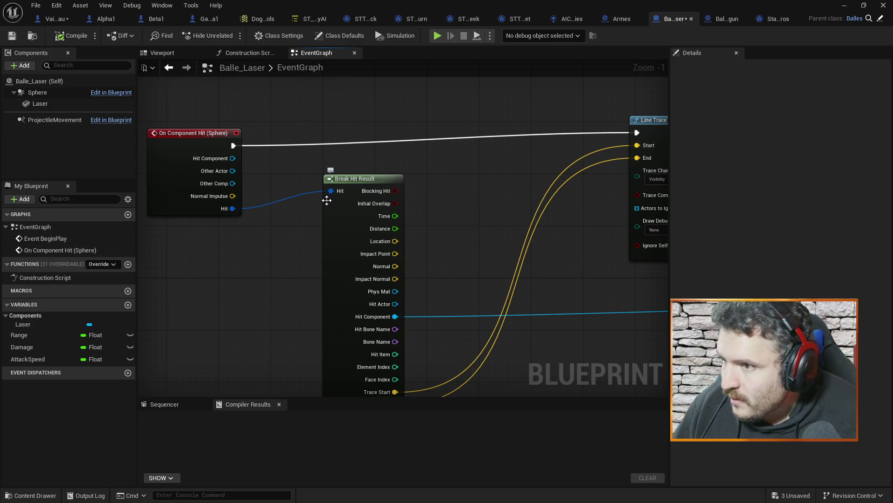
Step: Break the Trace Start and Trace End links, leaving the line trace's Start and End at 0,0,0
{"action": "left_click_drag", "start_coordinate": [461, 246], "coordinate": [471, 192]}
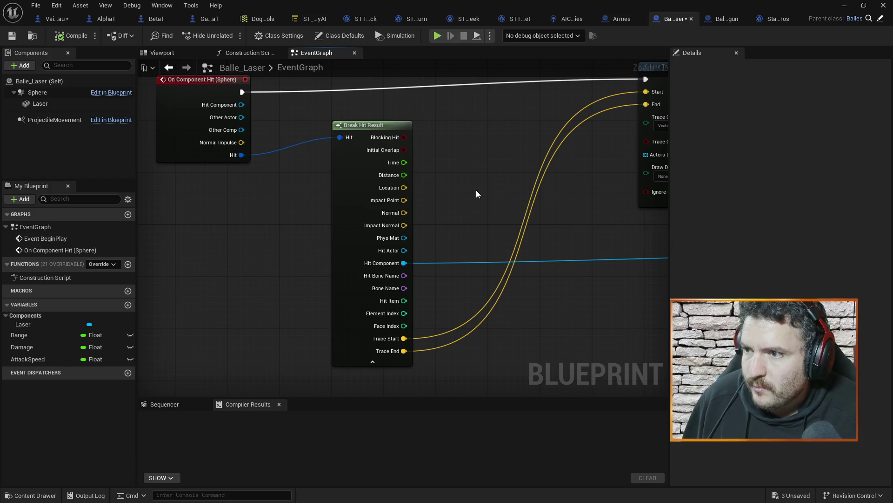
{"action": "left_click_drag", "start_coordinate": [476, 190], "coordinate": [455, 199]}
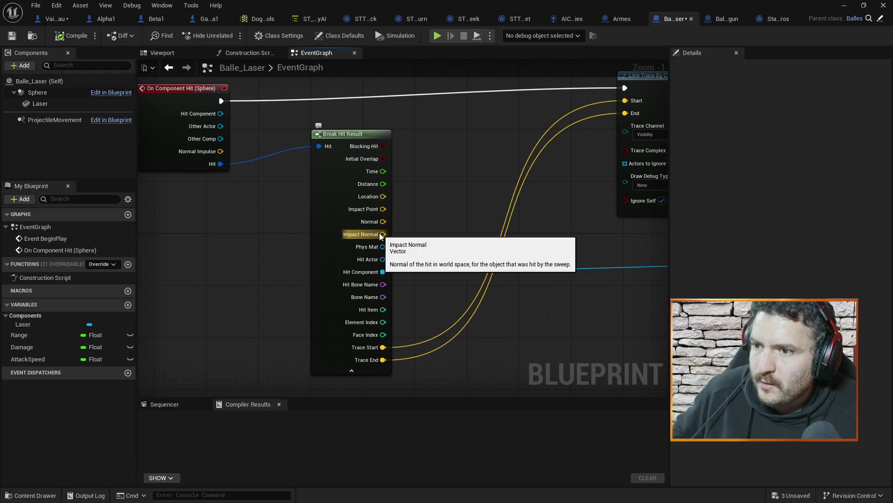
{"action": "mouse_move", "coordinate": [454, 179]}
{"action": "left_mouse_down"}
{"action": "mouse_move", "coordinate": [460, 200]}
{"action": "mouse_move", "coordinate": [441, 160]}
{"action": "left_mouse_up"}
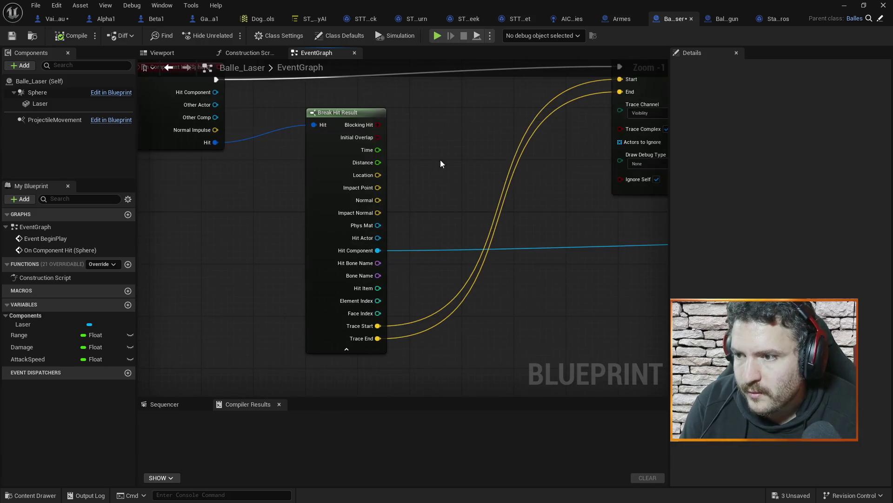
{"action": "left_click", "coordinate": [368, 327], "text": "alt"}
{"action": "left_click", "coordinate": [367, 338], "text": "alt"}
{"action": "left_click_drag", "start_coordinate": [442, 210], "coordinate": [430, 192]}
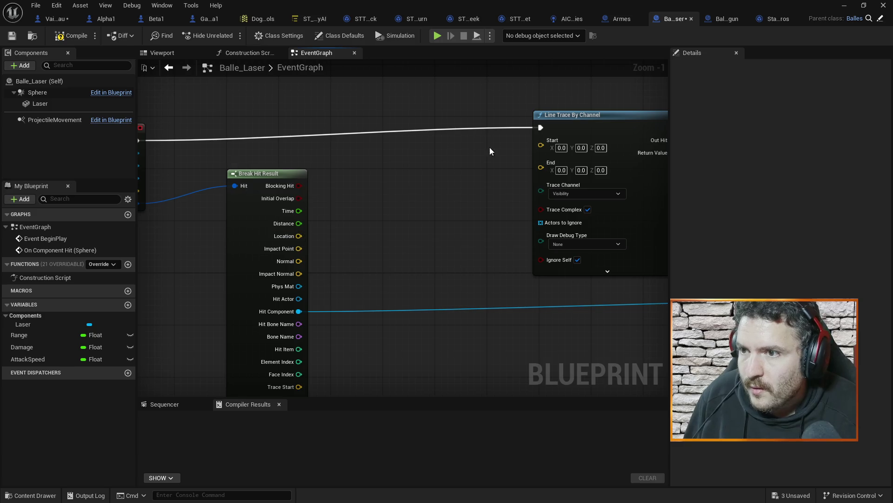
Step: Add Impact Point and Impact Normal with a vector Add node wired into the line trace Start
{"action": "mouse_move", "coordinate": [298, 248]}
{"action": "left_mouse_down"}
{"action": "mouse_move", "coordinate": [364, 208]}
{"action": "mouse_move", "coordinate": [375, 170]}
{"action": "left_mouse_up"}
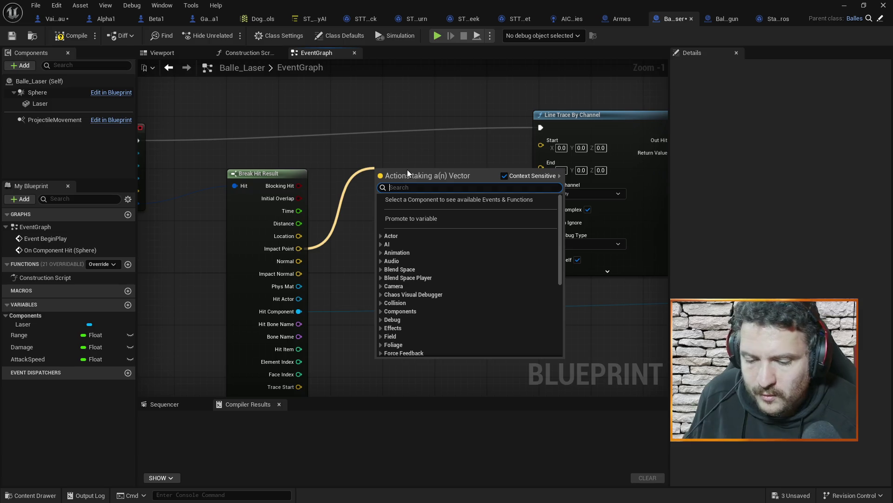
{"action": "type", "text": "add"}
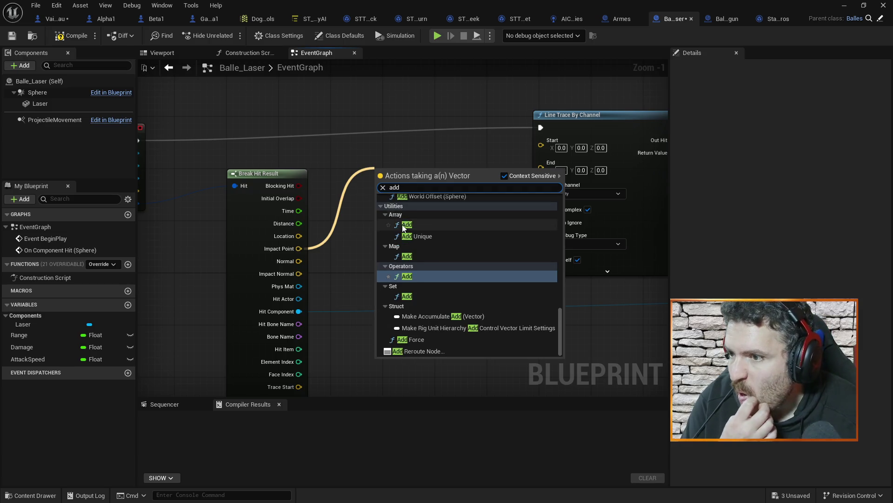
{"action": "left_click", "coordinate": [414, 275]}
{"action": "mouse_move", "coordinate": [299, 274]}
{"action": "left_mouse_down"}
{"action": "mouse_move", "coordinate": [378, 183]}
{"action": "mouse_move", "coordinate": [538, 144]}
{"action": "left_mouse_up"}
{"action": "left_click_drag", "start_coordinate": [292, 247], "coordinate": [397, 222]}
{"action": "mouse_move", "coordinate": [396, 223]}
{"action": "left_mouse_down"}
{"action": "mouse_move", "coordinate": [391, 236]}
{"action": "mouse_move", "coordinate": [375, 233]}
{"action": "left_mouse_up"}
{"action": "left_click", "coordinate": [371, 153]}
{"action": "left_click_drag", "start_coordinate": [371, 153], "coordinate": [273, 205]}
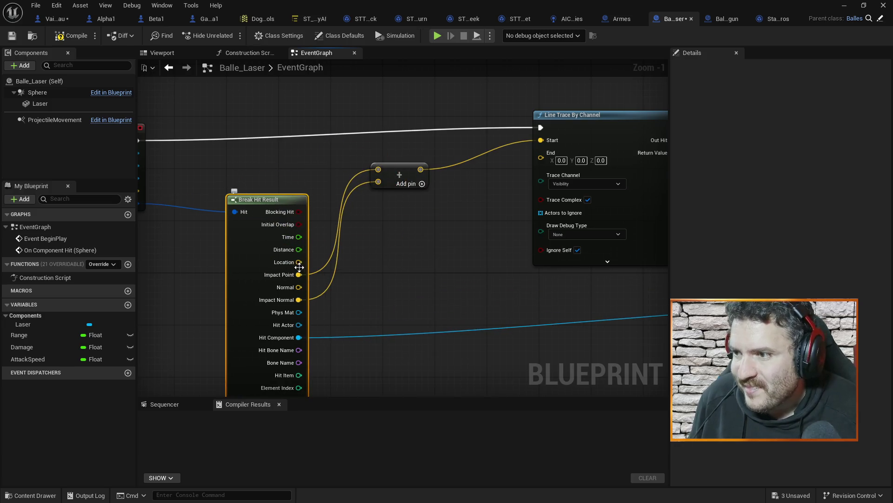
Step: Subtract Impact Normal from Impact Point for the trace End, then save and compile Balle_Laser
{"action": "left_click_drag", "start_coordinate": [299, 274], "coordinate": [389, 233]}
{"action": "type", "text": "subtr"}
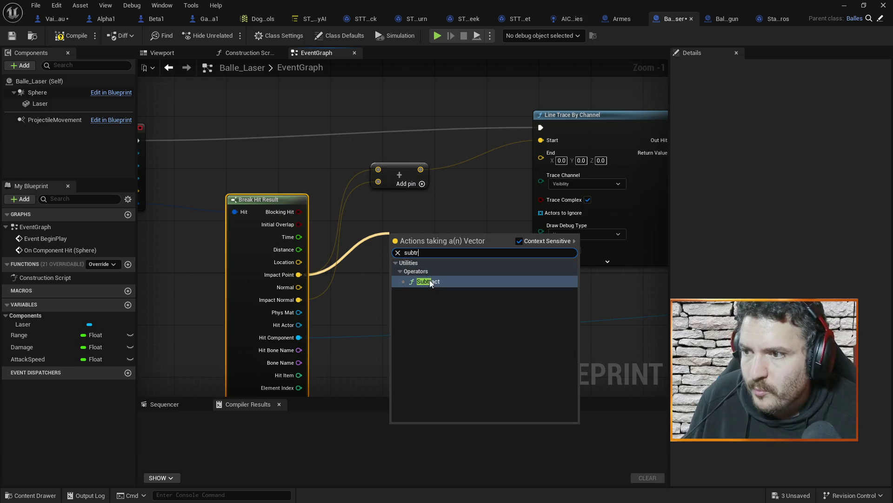
{"action": "left_click", "coordinate": [429, 280]}
{"action": "mouse_move", "coordinate": [299, 299]}
{"action": "left_mouse_down"}
{"action": "mouse_move", "coordinate": [395, 254]}
{"action": "mouse_move", "coordinate": [400, 224]}
{"action": "mouse_move", "coordinate": [503, 165]}
{"action": "mouse_move", "coordinate": [540, 156]}
{"action": "left_mouse_up"}
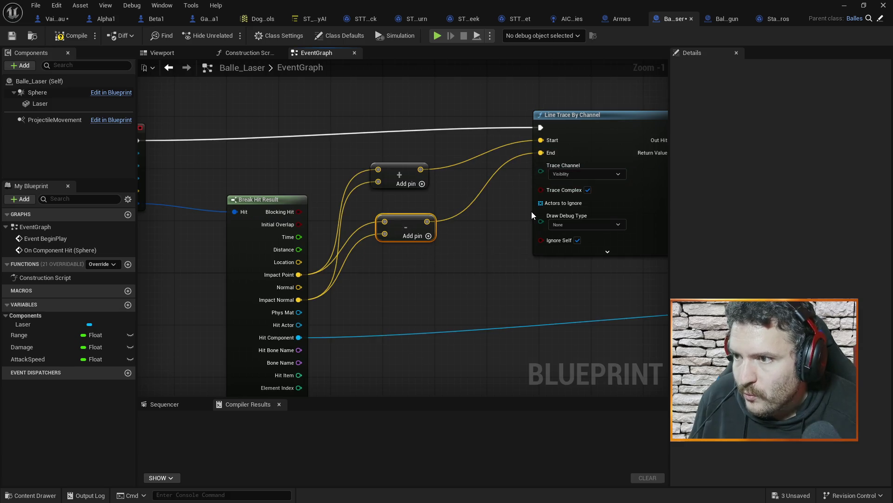
{"action": "key", "text": "ctrl+s"}
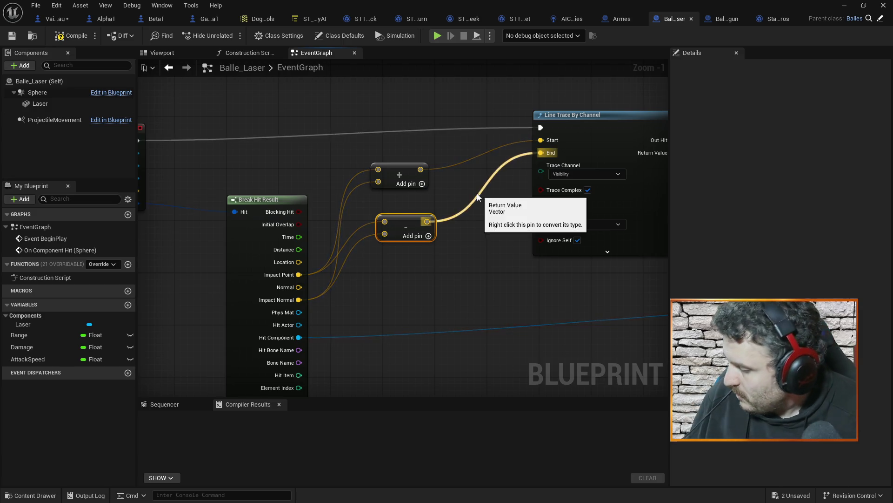
{"action": "left_click", "coordinate": [67, 39]}
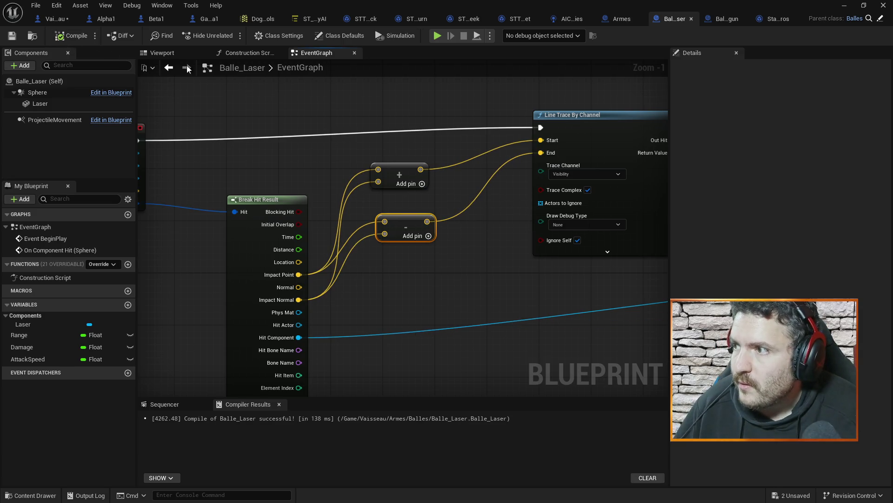
Step: Run a quick play test of the level and stop it
{"action": "left_click", "coordinate": [844, 5]}
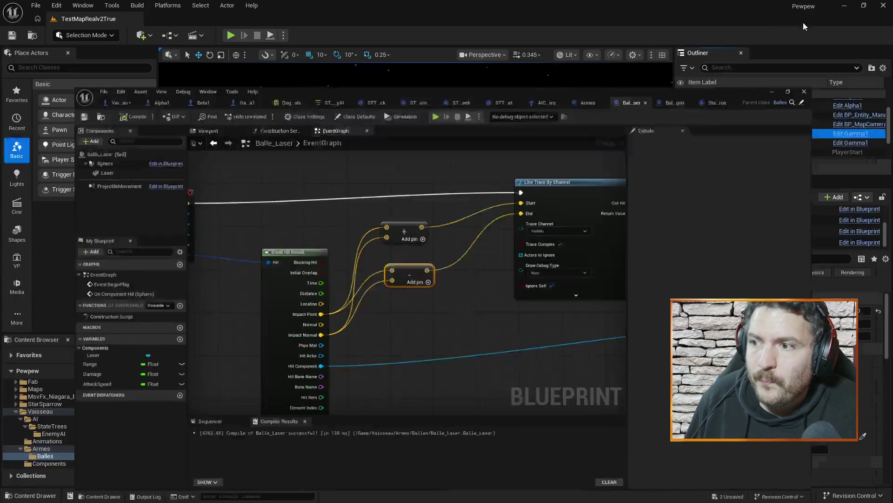
{"action": "left_click", "coordinate": [231, 35]}
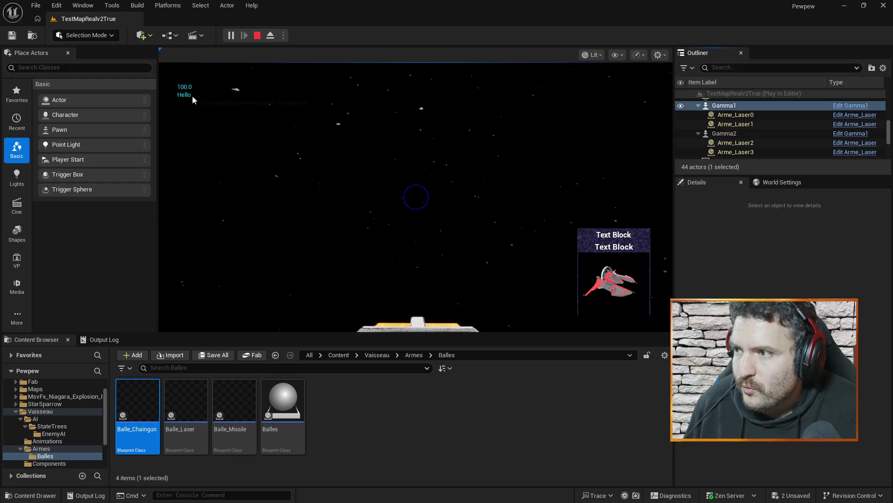
{"action": "left_click", "coordinate": [257, 35]}
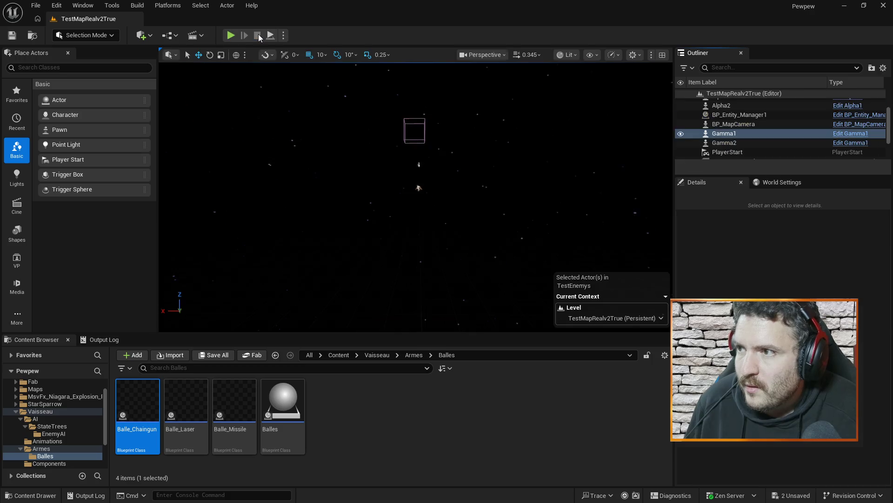
Step: Put an F9 breakpoint on Line Trace By Channel and play the level until it pauses
{"action": "key", "text": "alt+Tab"}
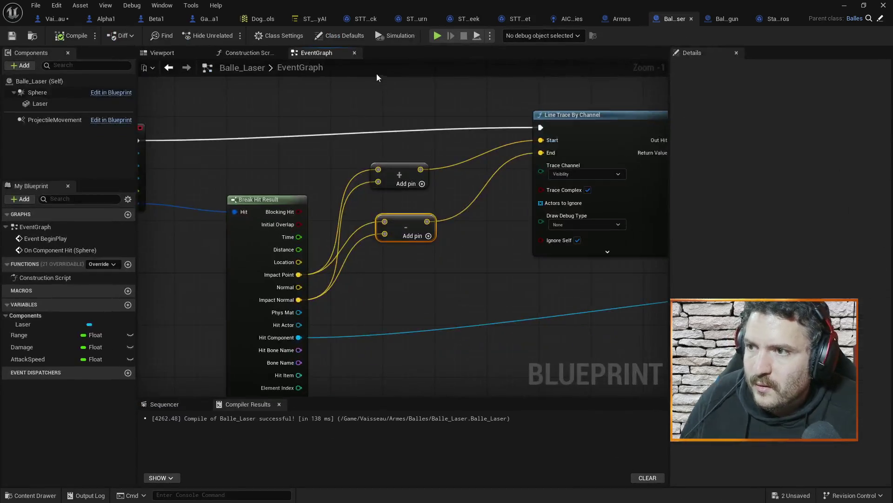
{"action": "left_click_drag", "start_coordinate": [631, 135], "coordinate": [526, 130]}
{"action": "left_click", "coordinate": [470, 119]}
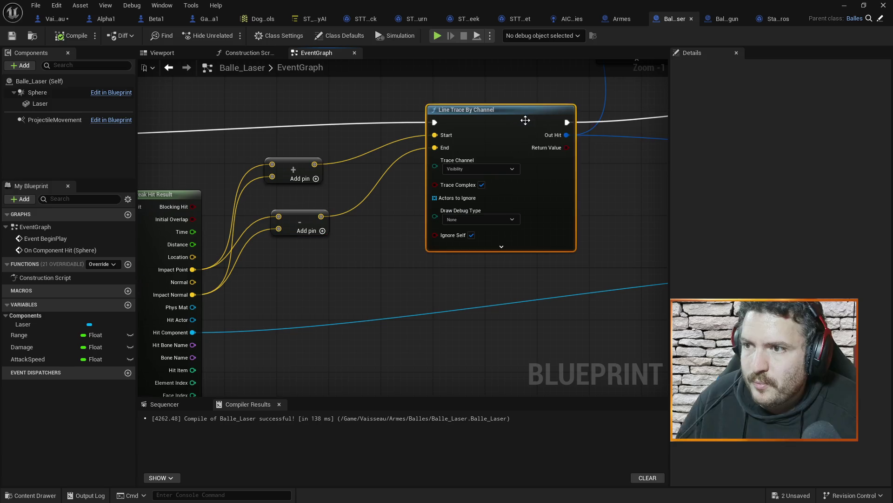
{"action": "key", "text": "F9"}
{"action": "left_click", "coordinate": [844, 5]}
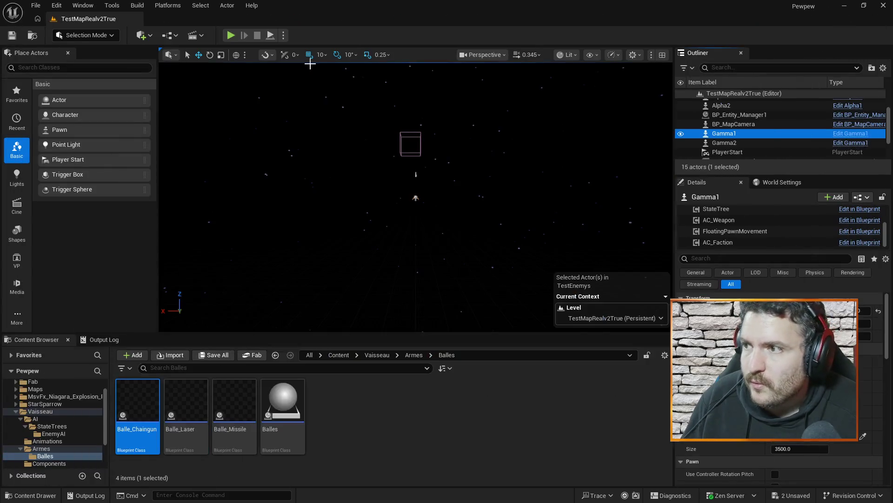
{"action": "left_click", "coordinate": [231, 36]}
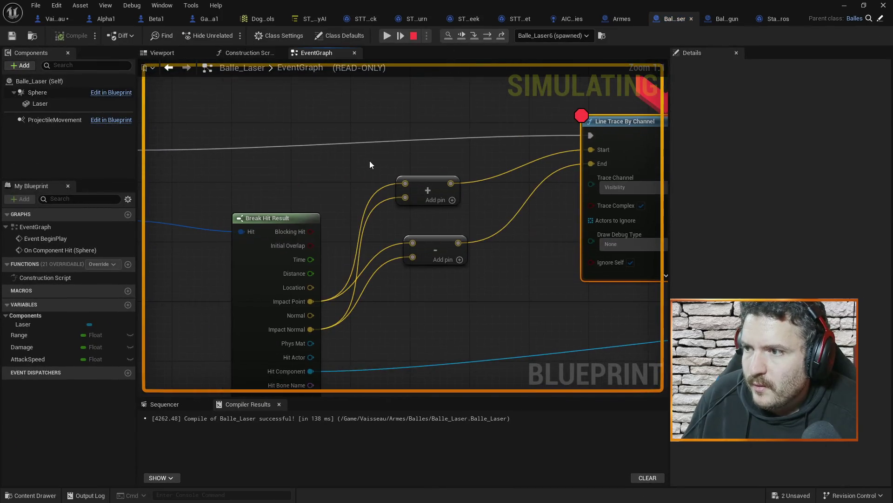
{"action": "mouse_move", "coordinate": [324, 228]}
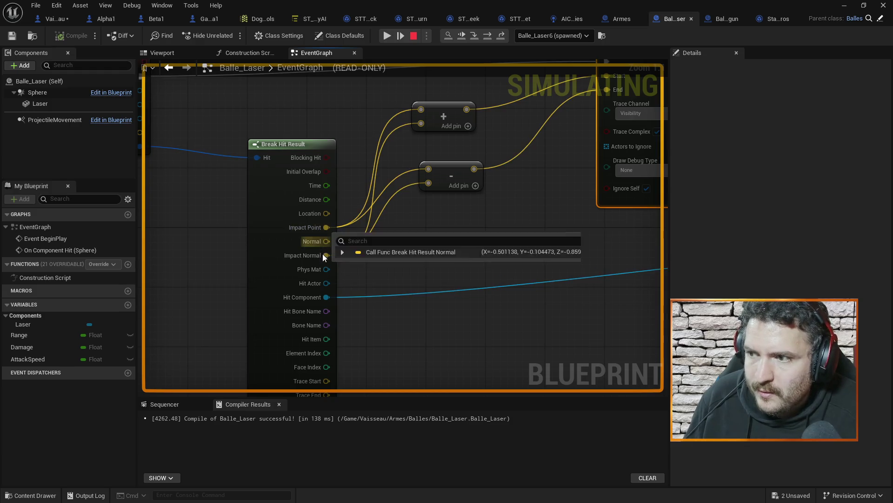
{"action": "mouse_move", "coordinate": [323, 256]}
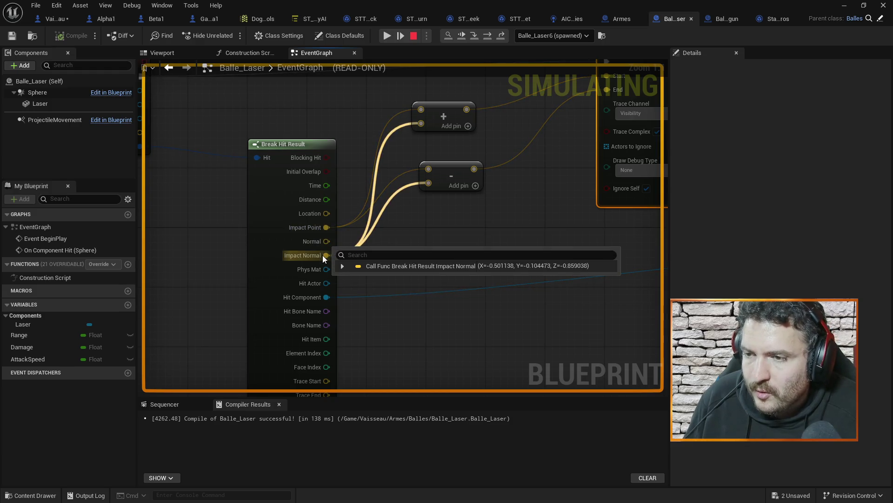
{"action": "mouse_move", "coordinate": [408, 153]}
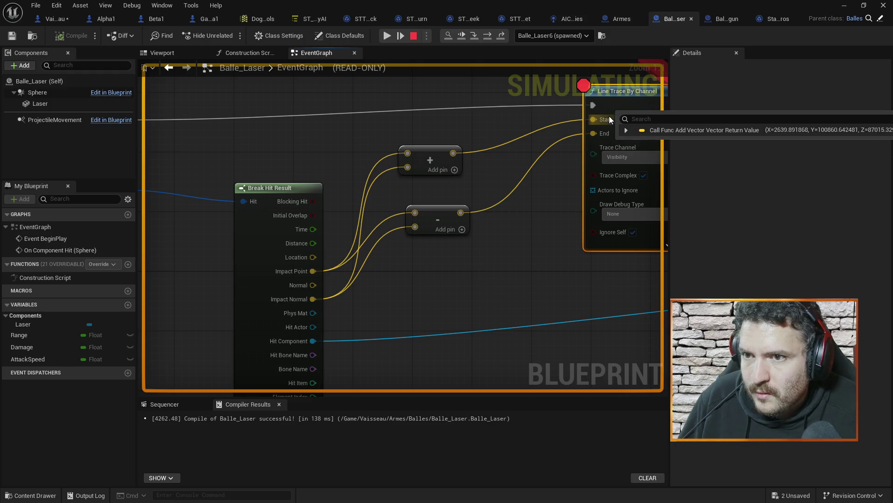
{"action": "mouse_move", "coordinate": [608, 134]}
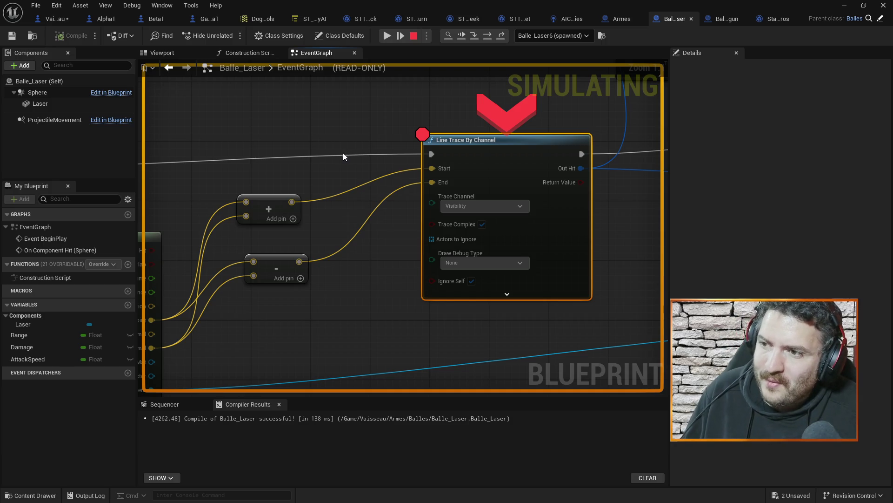
{"action": "left_click_drag", "start_coordinate": [306, 370], "coordinate": [490, 298]}
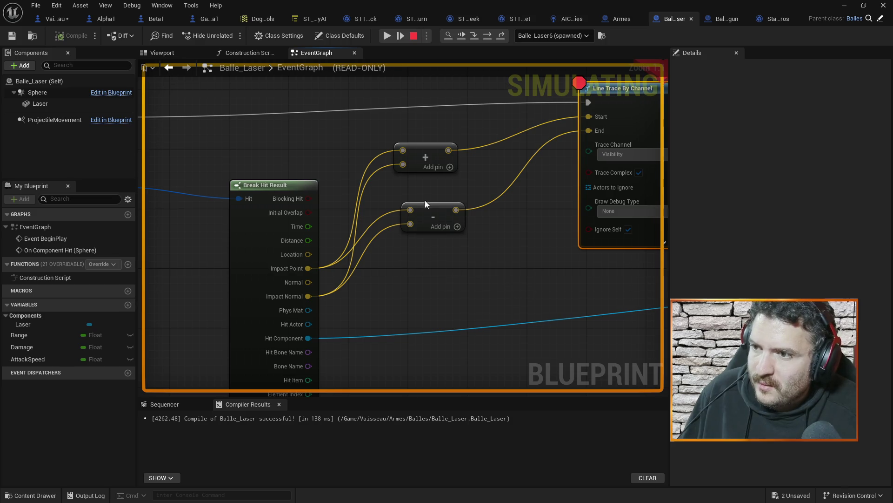
Step: Stop the simulation and add a Multiply node on Impact Normal with a float second input
{"action": "left_click", "coordinate": [414, 36]}
{"action": "left_click_drag", "start_coordinate": [425, 155], "coordinate": [455, 133]}
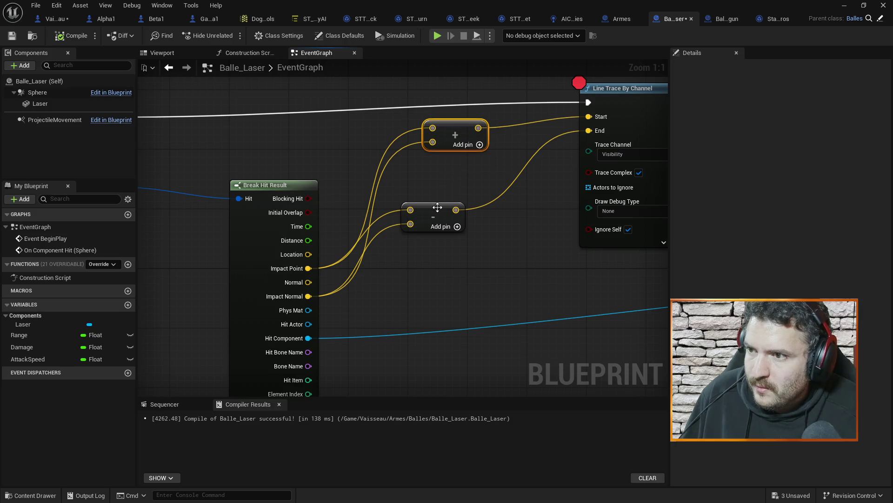
{"action": "left_click_drag", "start_coordinate": [437, 207], "coordinate": [491, 224]}
{"action": "left_click_drag", "start_coordinate": [308, 296], "coordinate": [382, 302]}
{"action": "type", "text": "multi"}
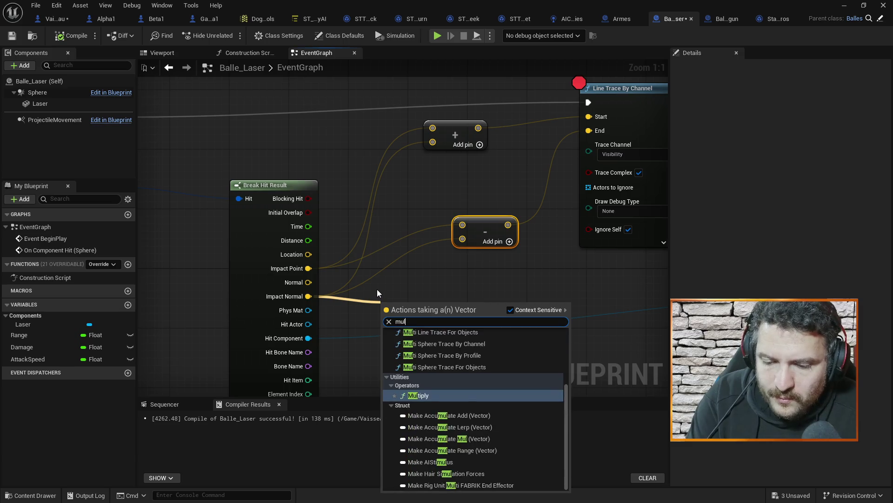
{"action": "left_click", "coordinate": [427, 463]}
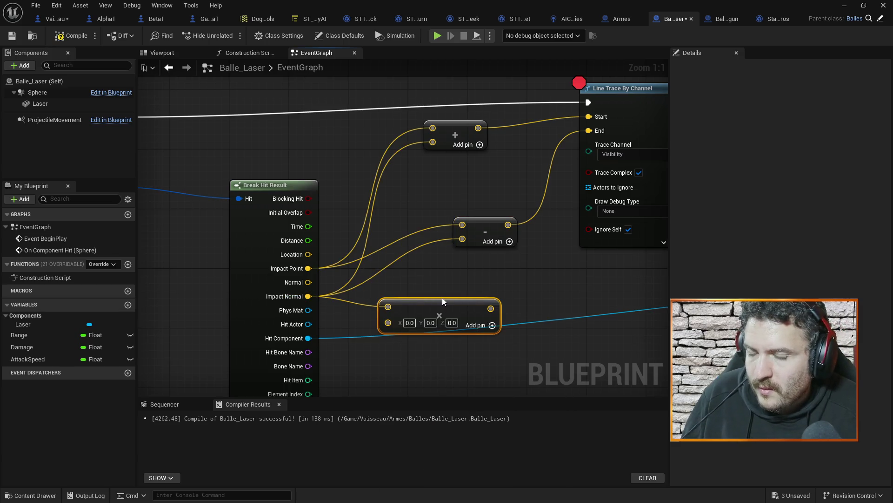
{"action": "right_click", "coordinate": [387, 322]}
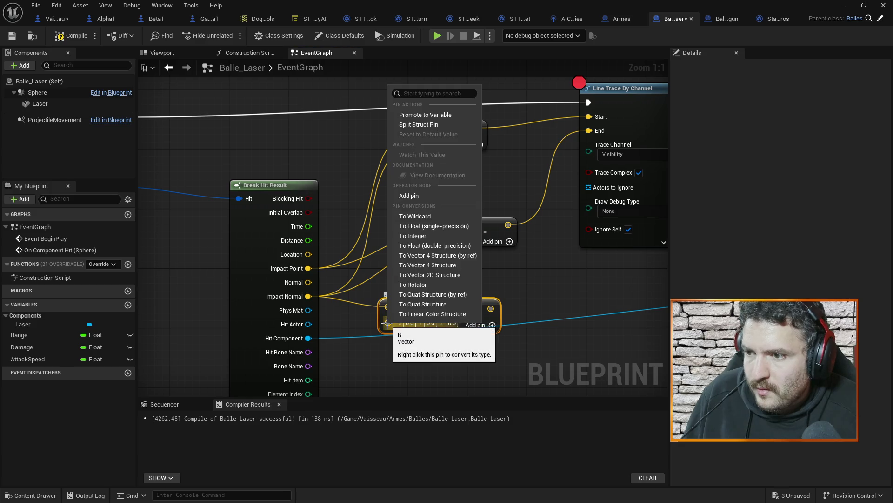
{"action": "left_click", "coordinate": [418, 227]}
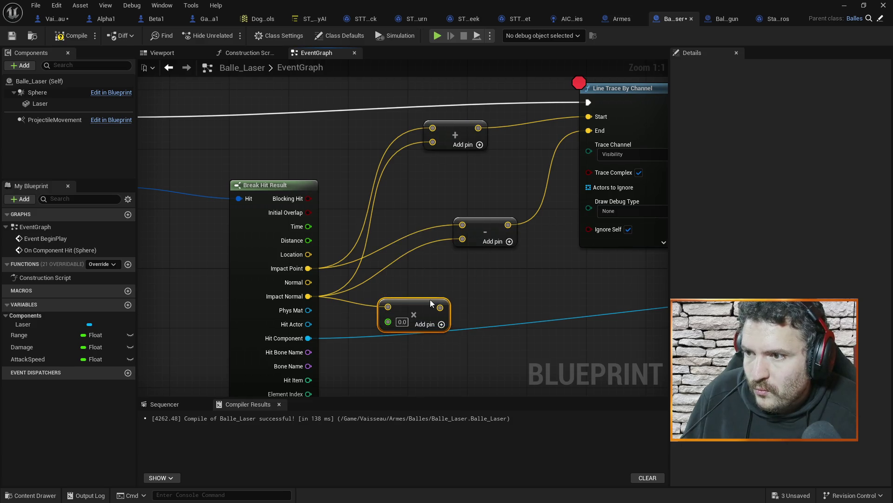
Step: Set the multiplier to 10, discarding an accidental duplicate Multiply node
{"action": "key", "text": "ctrl+c"}
{"action": "key", "text": "ctrl+v"}
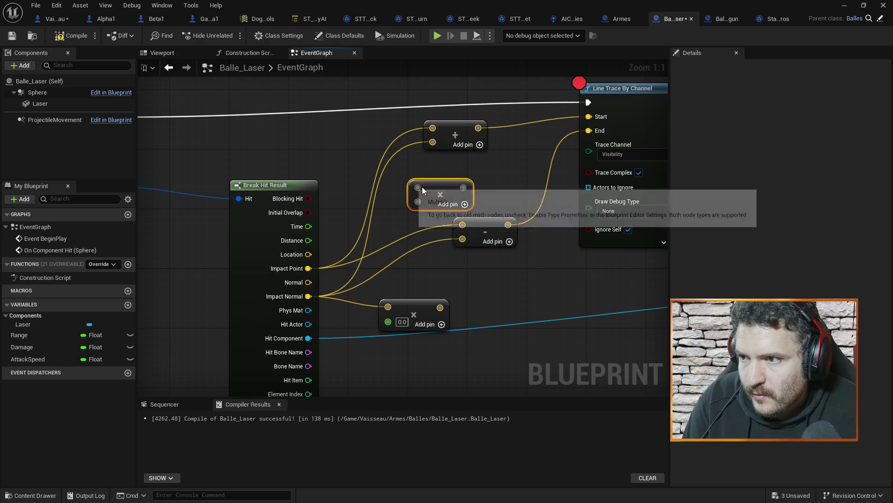
{"action": "left_click_drag", "start_coordinate": [307, 296], "coordinate": [418, 188]}
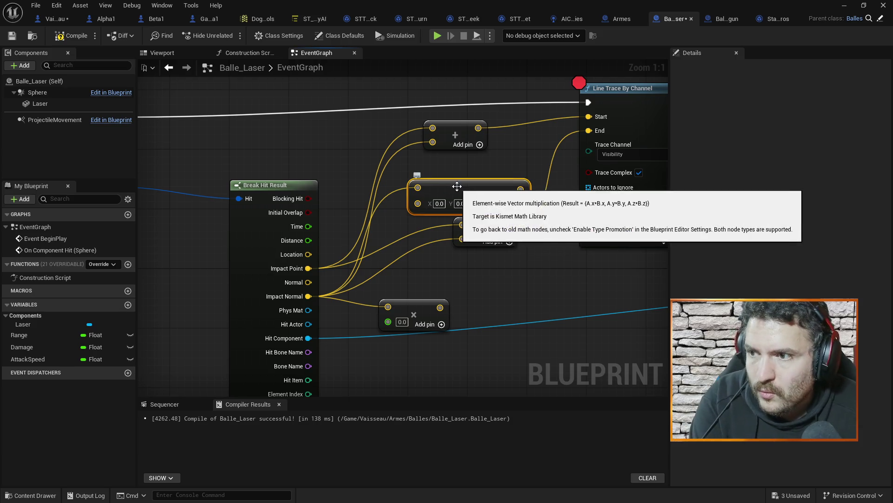
{"action": "key", "text": "Delete"}
{"action": "type", "text": "10"}
{"action": "key", "text": "Return"}
Step: Feed the ×10 normal into both the Subtract and Add nodes, then save and compile
{"action": "mouse_move", "coordinate": [413, 306]}
{"action": "left_mouse_down"}
{"action": "mouse_move", "coordinate": [410, 291]}
{"action": "mouse_move", "coordinate": [462, 238]}
{"action": "left_mouse_up"}
{"action": "left_click_drag", "start_coordinate": [442, 292], "coordinate": [433, 142]}
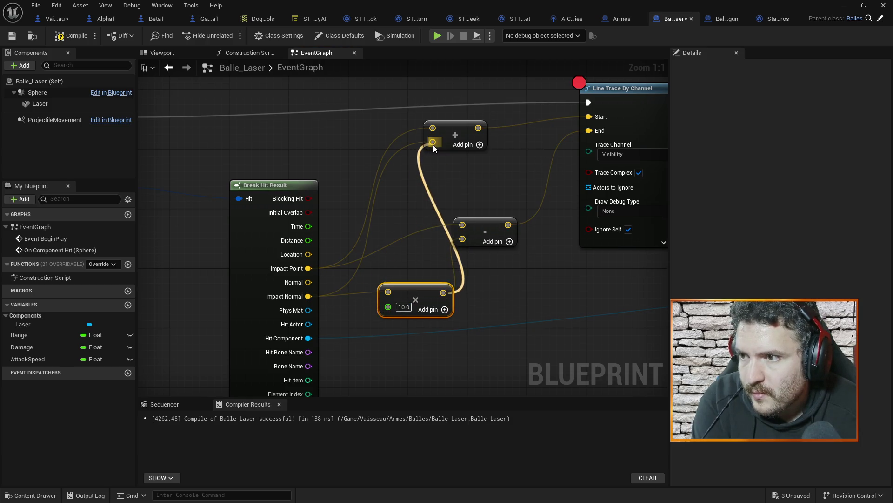
{"action": "key", "text": "ctrl+s"}
{"action": "left_click", "coordinate": [66, 37]}
{"action": "left_click", "coordinate": [844, 6]}
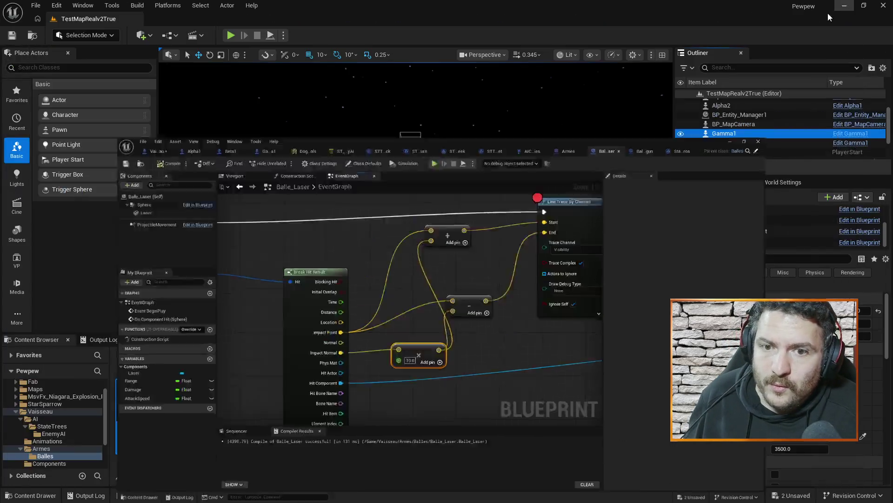
Step: Play the level past the line-trace breakpoint, watching laser hits print 800.0, then exit with Esc
{"action": "left_click", "coordinate": [231, 36]}
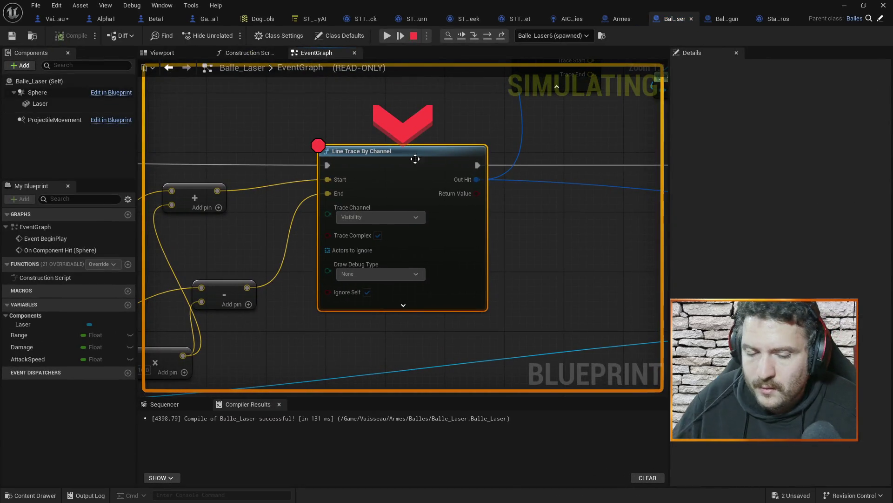
{"action": "left_click", "coordinate": [844, 6]}
{"action": "left_click", "coordinate": [244, 36]}
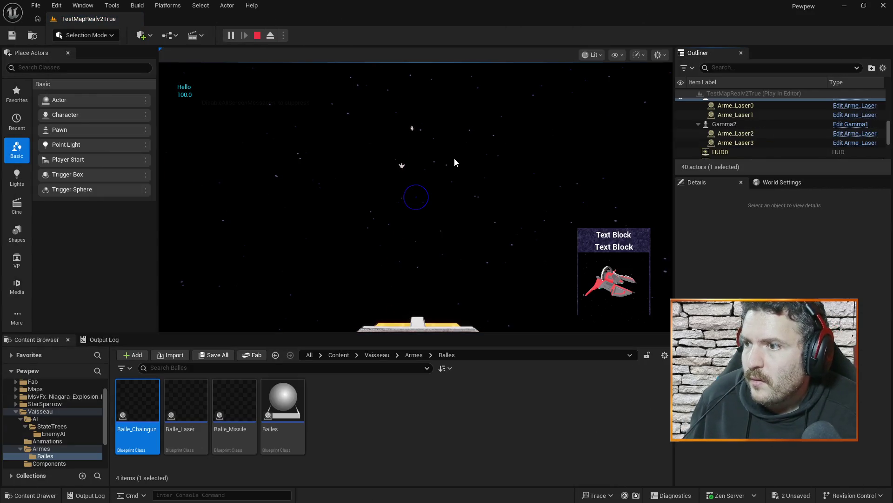
{"action": "left_click", "coordinate": [456, 154]}
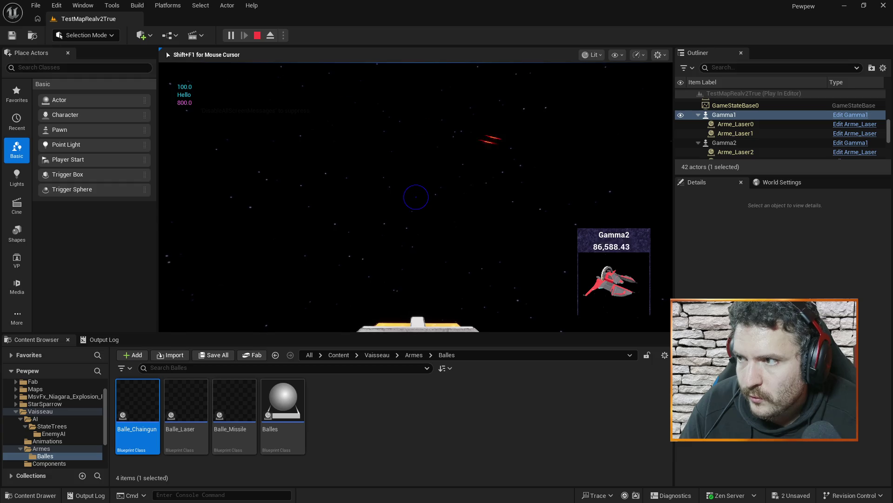
{"action": "key", "text": "Escape"}
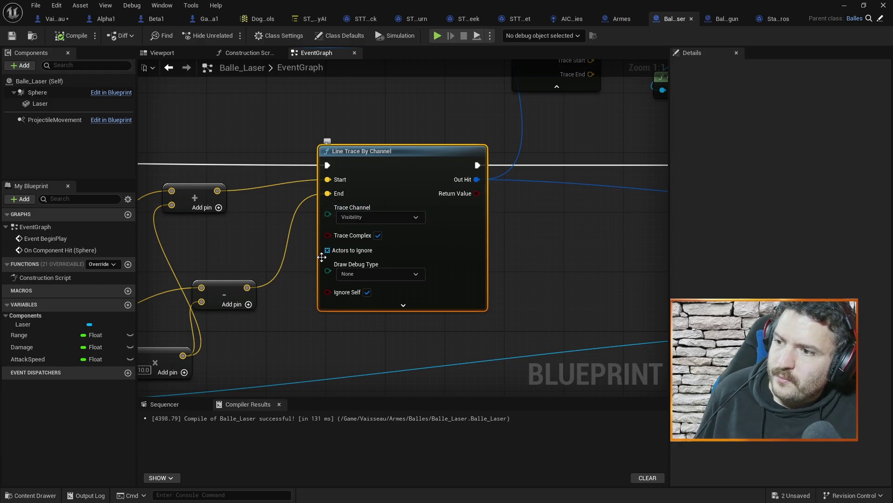
Step: Set an F9 breakpoint on the Branch node and start a simulated play test
{"action": "mouse_move", "coordinate": [533, 131]}
{"action": "left_mouse_down"}
{"action": "mouse_move", "coordinate": [515, 166]}
{"action": "mouse_move", "coordinate": [390, 282]}
{"action": "left_mouse_up"}
{"action": "left_click_drag", "start_coordinate": [587, 151], "coordinate": [393, 158]}
{"action": "left_click", "coordinate": [463, 312]}
{"action": "key", "text": "F9"}
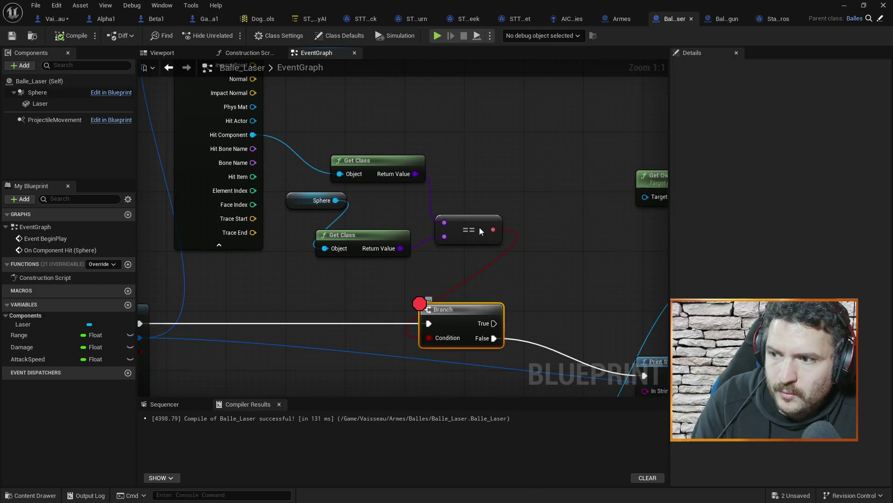
{"action": "left_click", "coordinate": [440, 37]}
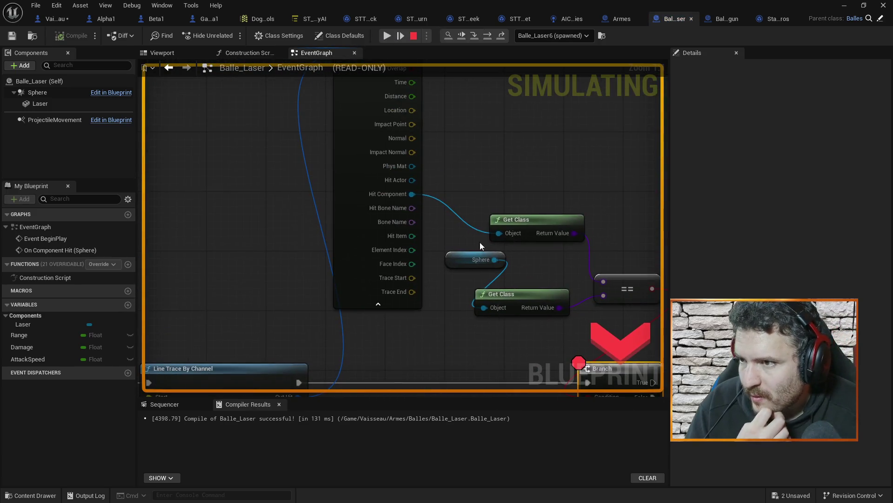
Step: Inspect the Out Hit values on the Break Hit Result beside the Line Trace node
{"action": "right_click", "coordinate": [408, 189]}
{"action": "mouse_move", "coordinate": [333, 202]}
{"action": "left_mouse_down"}
{"action": "mouse_move", "coordinate": [326, 124]}
{"action": "mouse_move", "coordinate": [333, 137]}
{"action": "left_mouse_up"}
{"action": "double_click", "coordinate": [418, 217]}
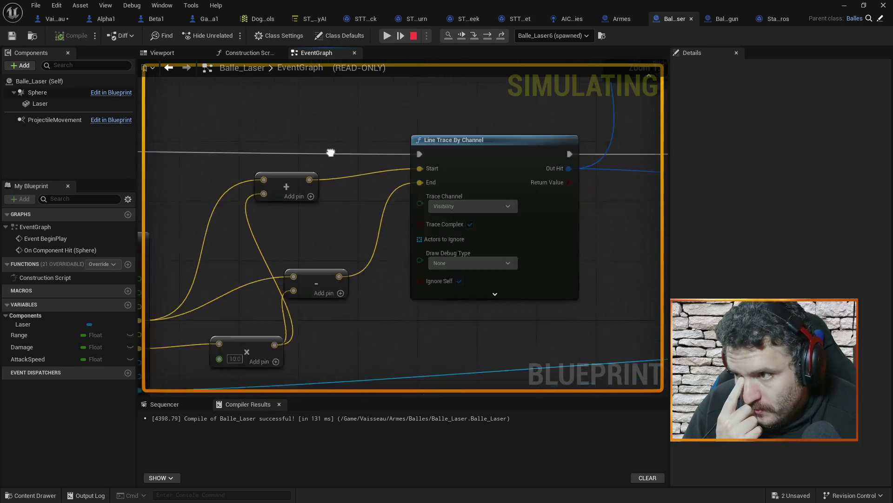
{"action": "mouse_move", "coordinate": [304, 298]}
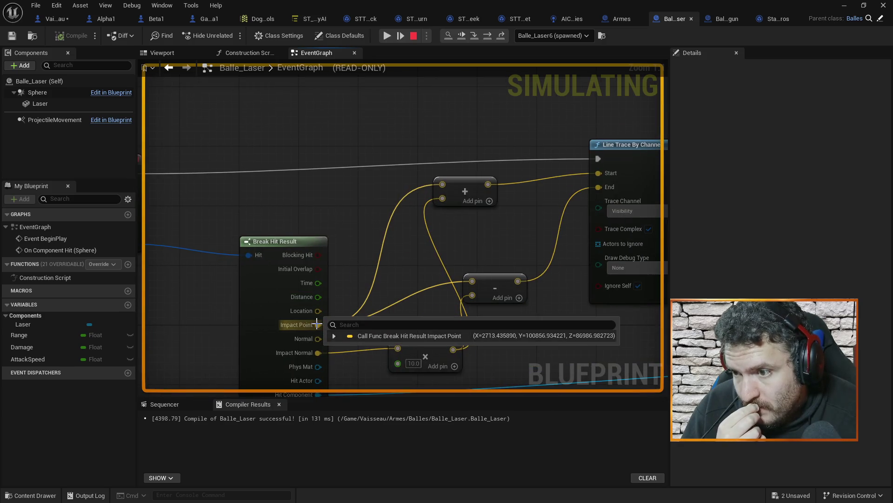
{"action": "mouse_move", "coordinate": [313, 354]}
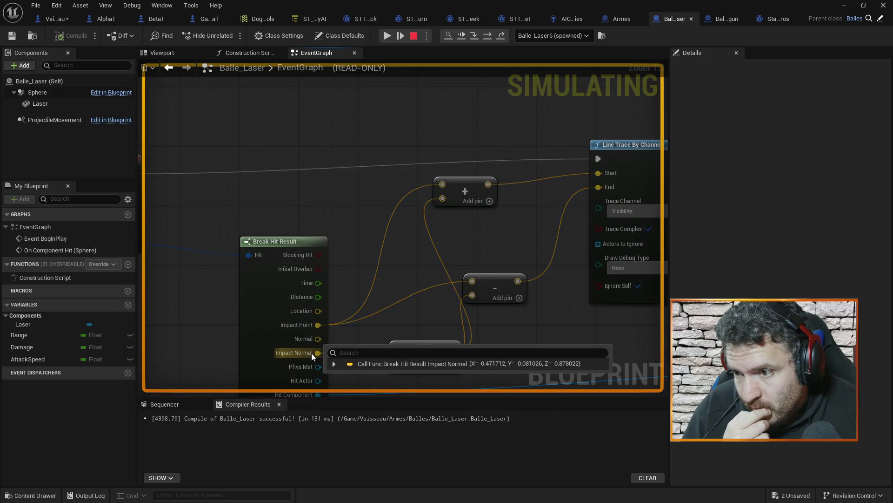
{"action": "scroll", "coordinate": [352, 177], "scroll_direction": "down", "scroll_amount": 4}
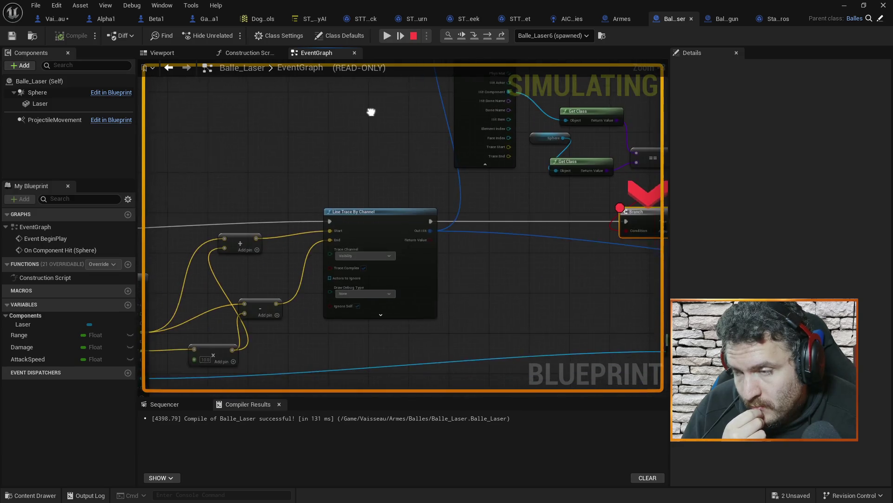
{"action": "mouse_move", "coordinate": [407, 237]}
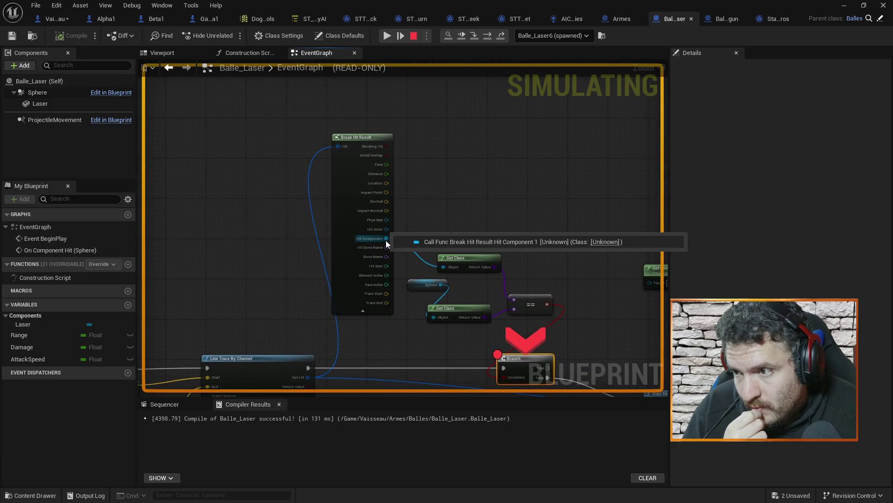
{"action": "scroll", "coordinate": [429, 179], "scroll_direction": "up", "scroll_amount": 2}
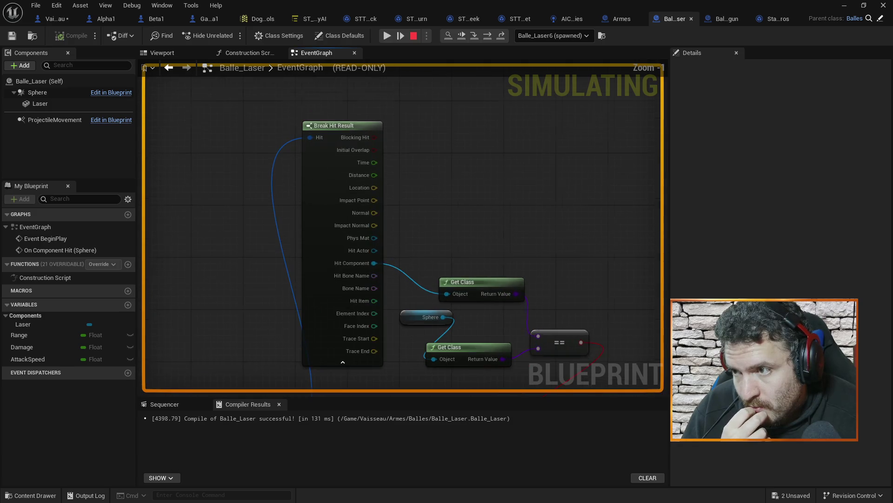
{"action": "left_click_drag", "start_coordinate": [383, 262], "coordinate": [370, 194]}
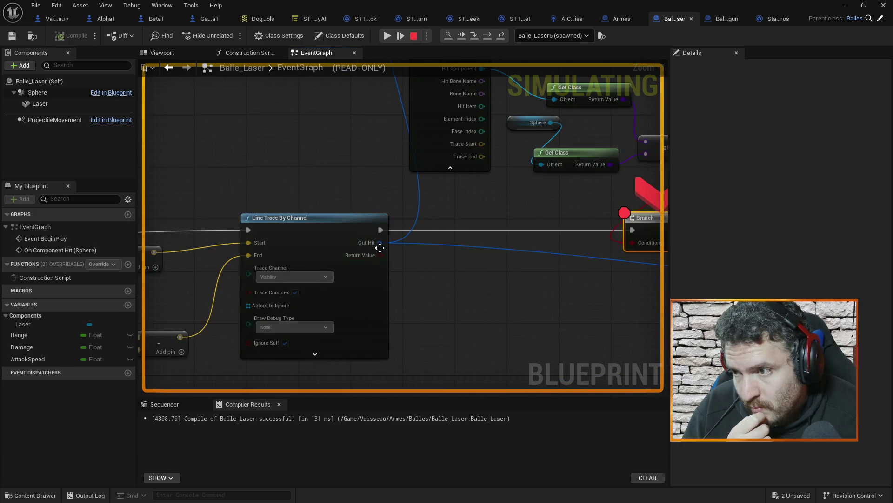
{"action": "mouse_move", "coordinate": [379, 243]}
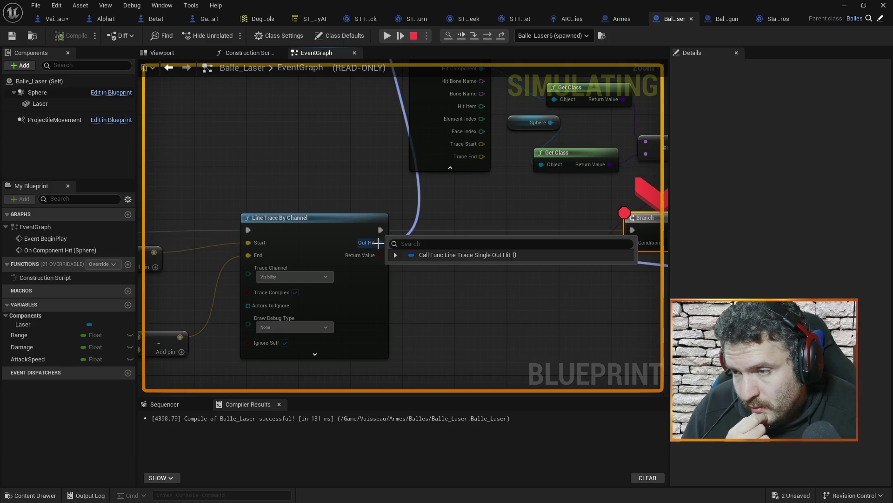
{"action": "mouse_move", "coordinate": [244, 248]}
{"action": "left_mouse_down"}
{"action": "mouse_move", "coordinate": [143, 310]}
{"action": "mouse_move", "coordinate": [363, 201]}
{"action": "left_mouse_up"}
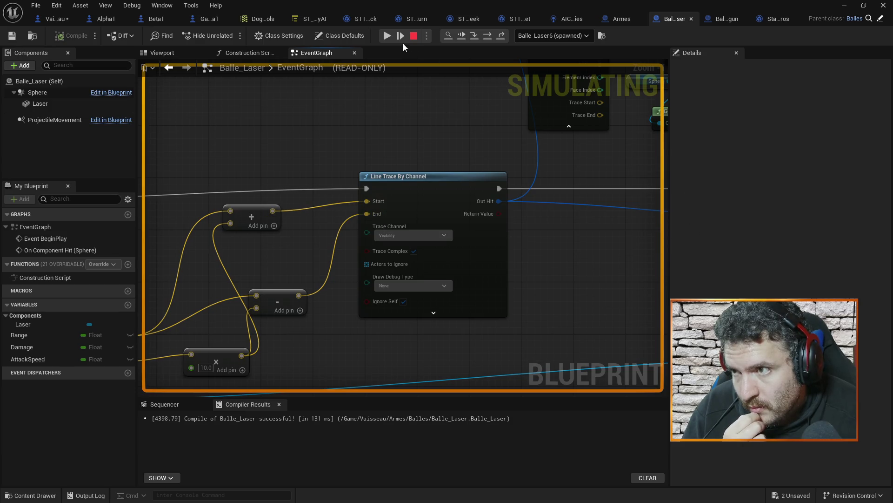
Step: Resume through the next projectile hits checking the Hit Component output, then stop the simulation
{"action": "left_click", "coordinate": [388, 36]}
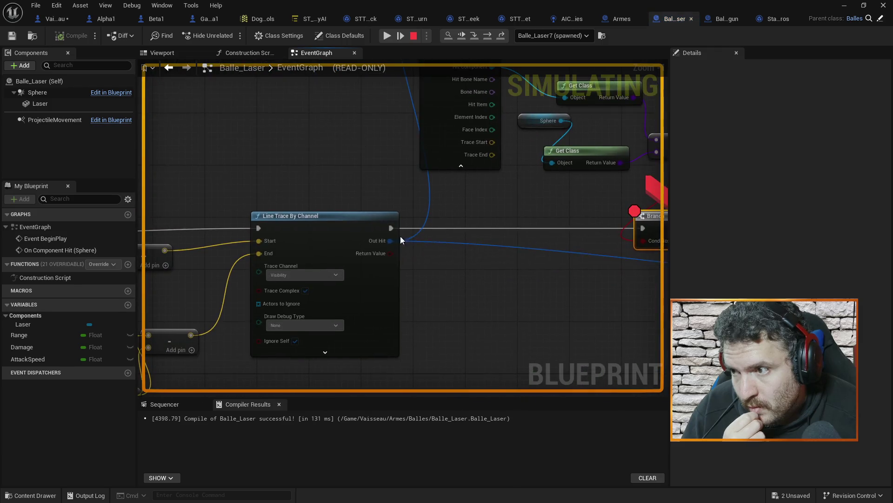
{"action": "mouse_move", "coordinate": [390, 241]}
{"action": "left_click_drag", "start_coordinate": [523, 274], "coordinate": [470, 353]}
{"action": "mouse_move", "coordinate": [423, 186]}
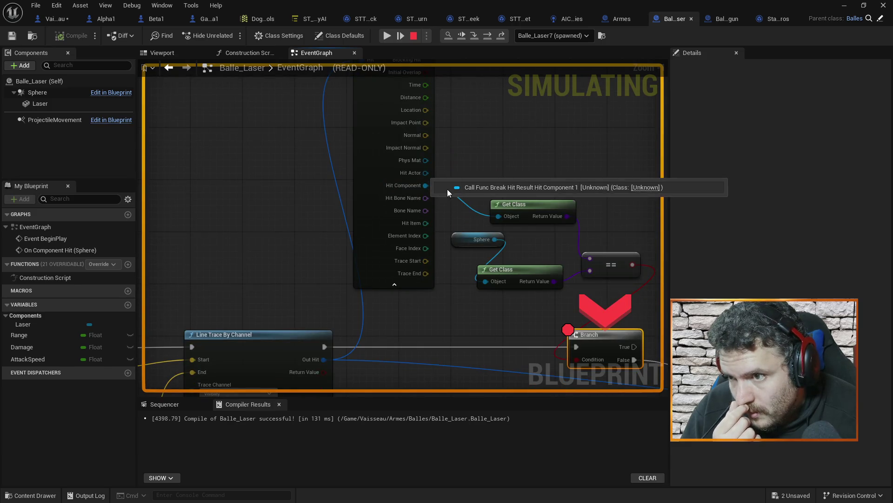
{"action": "left_click", "coordinate": [388, 35]}
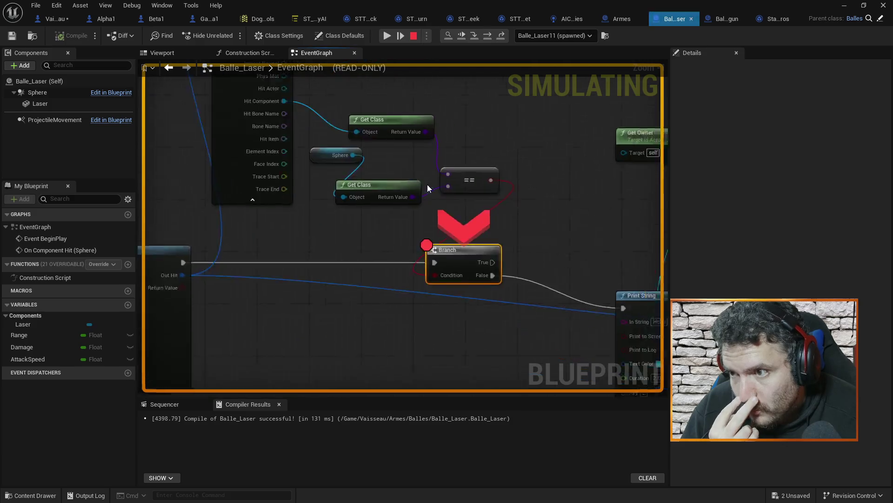
{"action": "mouse_move", "coordinate": [268, 126]}
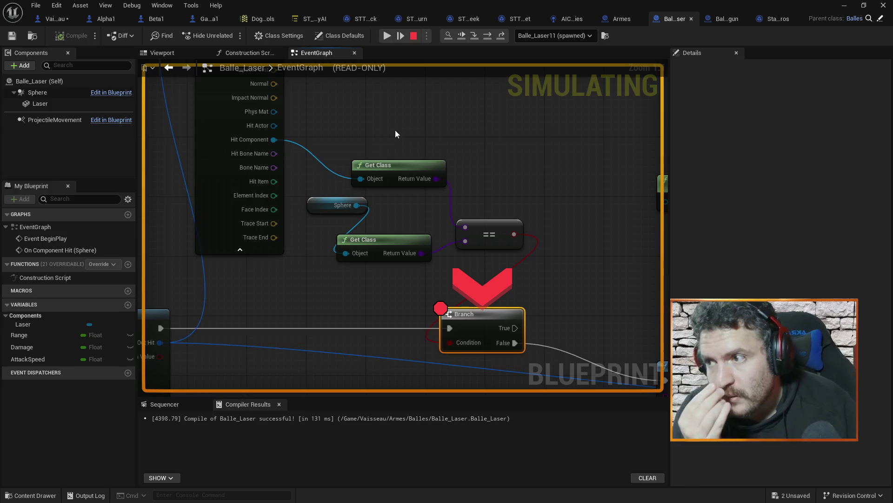
{"action": "mouse_move", "coordinate": [366, 118]}
{"action": "left_mouse_down"}
{"action": "mouse_move", "coordinate": [501, 124]}
{"action": "mouse_move", "coordinate": [469, 227]}
{"action": "mouse_move", "coordinate": [565, 110]}
{"action": "left_mouse_up"}
{"action": "scroll", "coordinate": [515, 151], "scroll_direction": "down", "scroll_amount": 3}
{"action": "scroll", "coordinate": [465, 221], "scroll_direction": "up", "scroll_amount": 3}
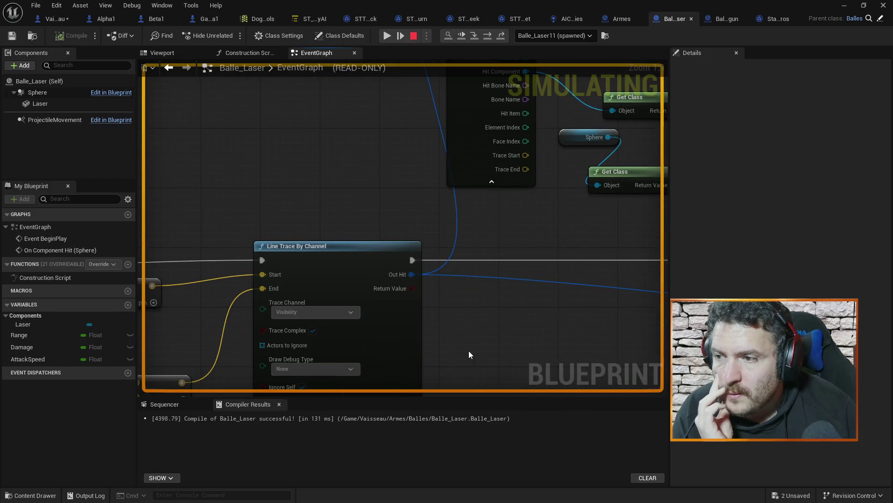
{"action": "left_click_drag", "start_coordinate": [468, 351], "coordinate": [525, 258]}
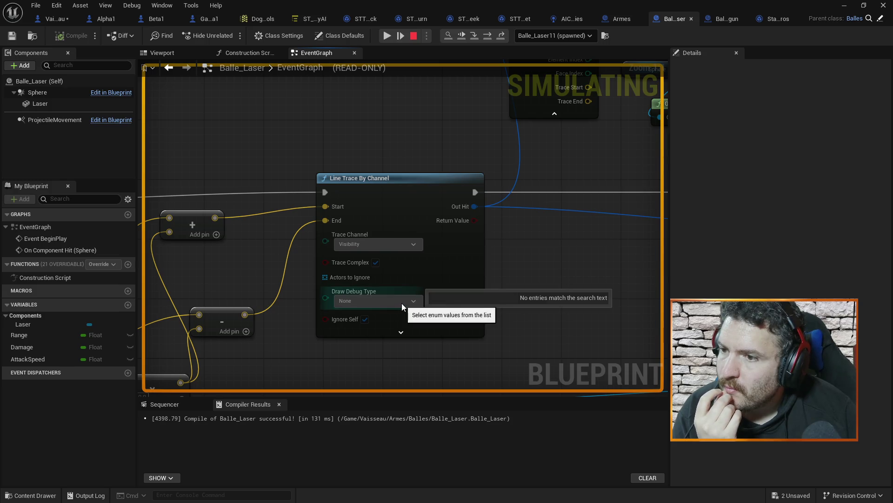
{"action": "left_click", "coordinate": [414, 37]}
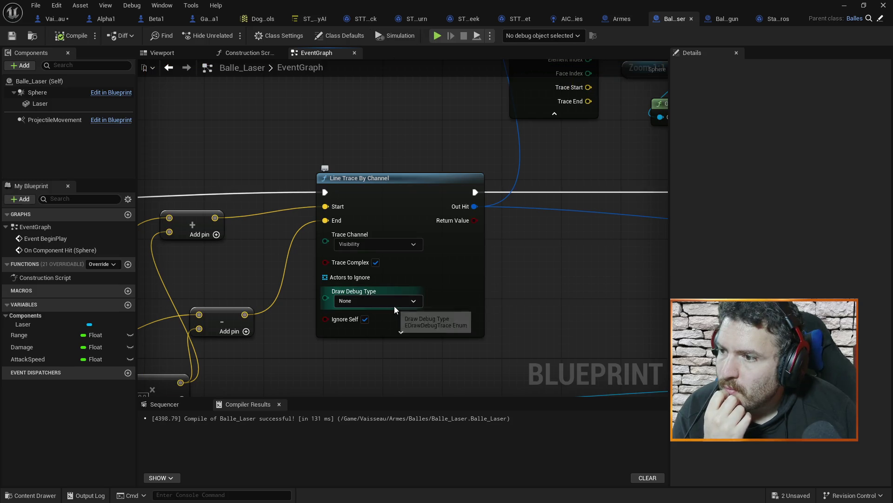
Step: Leave the trace's Draw Debug Type at None and move the 10.0 Multiply node up and left
{"action": "left_click", "coordinate": [394, 303]}
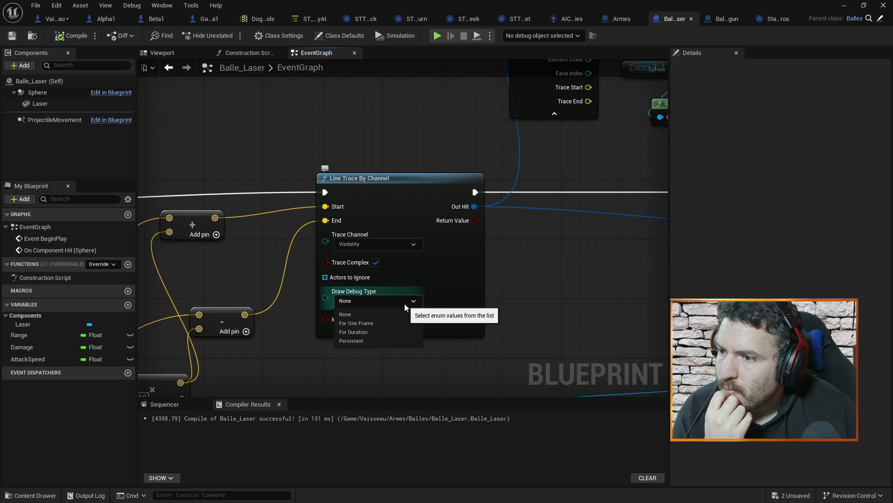
{"action": "left_click", "coordinate": [403, 303]}
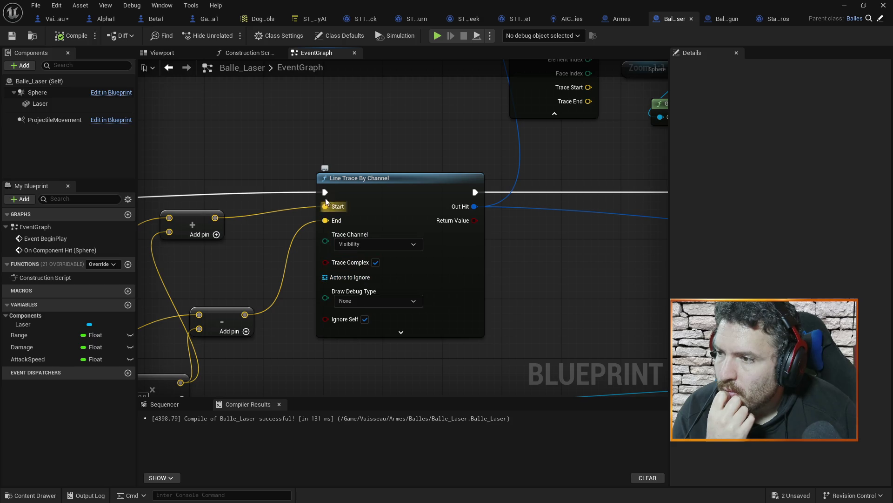
{"action": "mouse_move", "coordinate": [454, 139]}
{"action": "left_mouse_down"}
{"action": "mouse_move", "coordinate": [410, 193]}
{"action": "mouse_move", "coordinate": [364, 218]}
{"action": "mouse_move", "coordinate": [335, 292]}
{"action": "mouse_move", "coordinate": [321, 241]}
{"action": "mouse_move", "coordinate": [330, 211]}
{"action": "mouse_move", "coordinate": [403, 165]}
{"action": "left_mouse_up"}
{"action": "right_click", "coordinate": [403, 164]}
{"action": "left_click", "coordinate": [353, 160]}
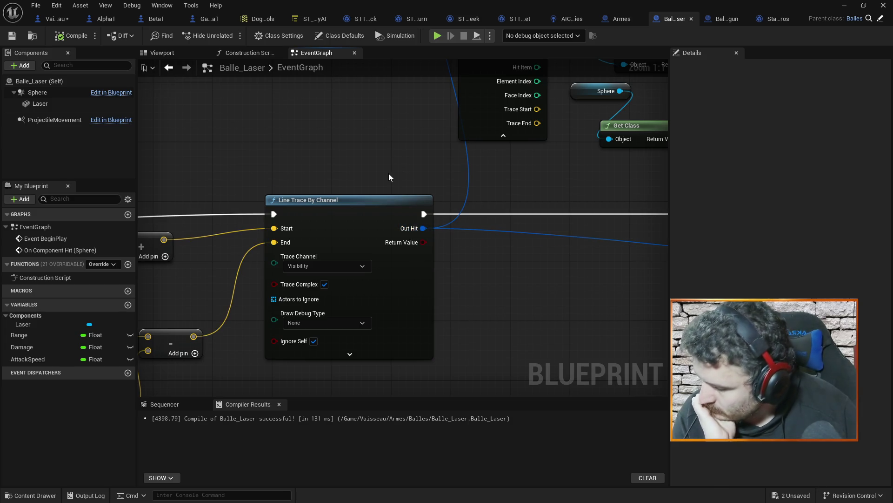
{"action": "left_click_drag", "start_coordinate": [325, 167], "coordinate": [363, 165]}
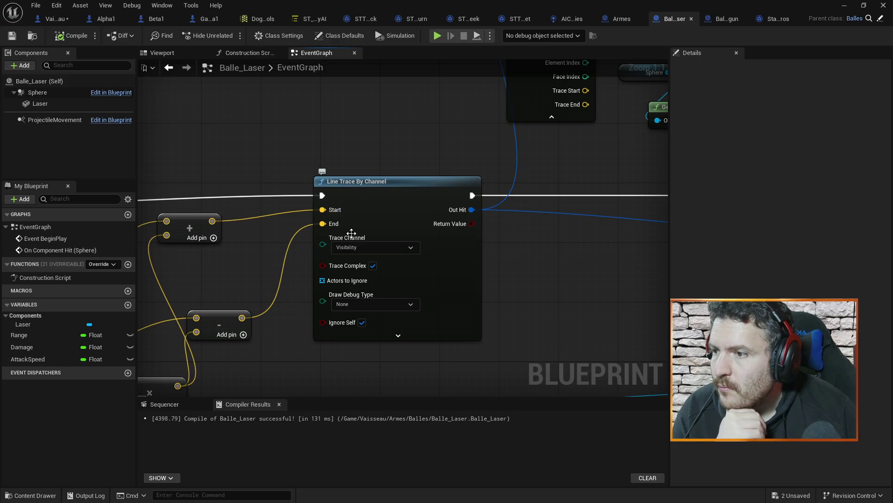
{"action": "right_click", "coordinate": [337, 223]}
{"action": "left_click_drag", "start_coordinate": [192, 255], "coordinate": [387, 203]}
{"action": "left_click_drag", "start_coordinate": [338, 317], "coordinate": [314, 312]}
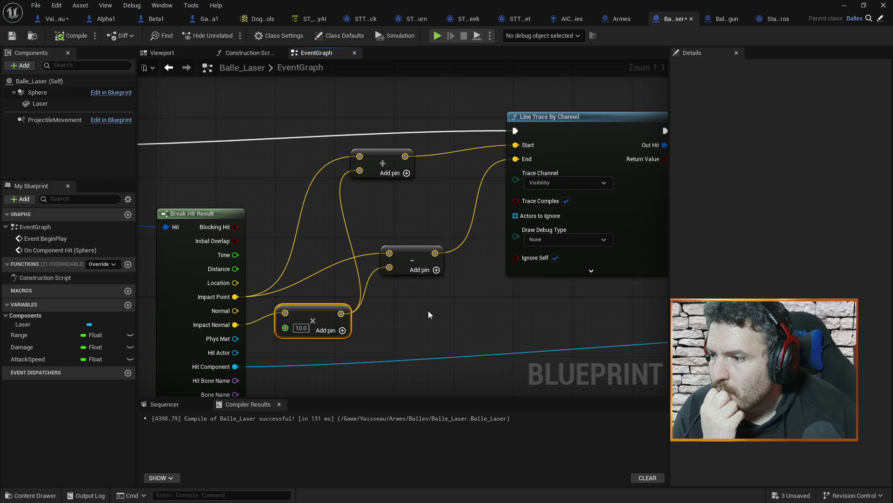
Step: Change the Impact Normal multiplier from 10.0 to 100 and recompile Balle_Laser
{"action": "left_click", "coordinate": [301, 328]}
{"action": "type", "text": "100"}
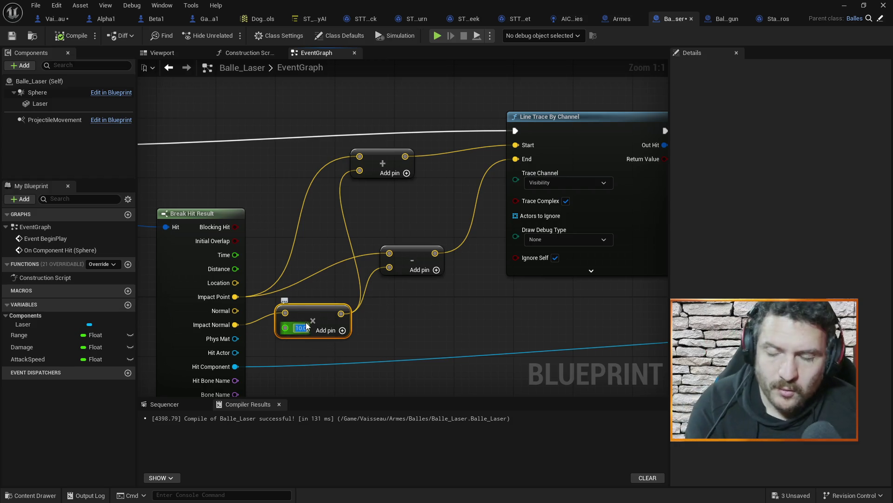
{"action": "left_click", "coordinate": [69, 37]}
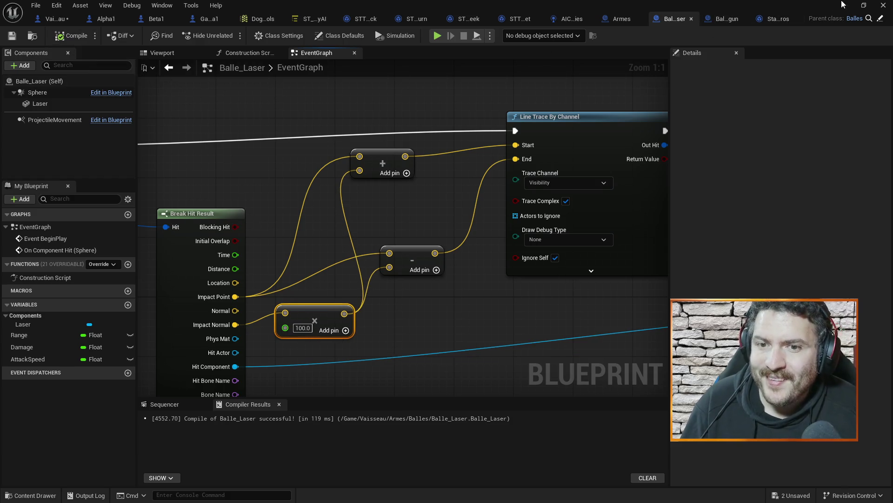
Step: Play-test the level, resuming from the breakpoint, then stop the session
{"action": "key", "text": "alt+Tab"}
{"action": "left_click", "coordinate": [231, 35]}
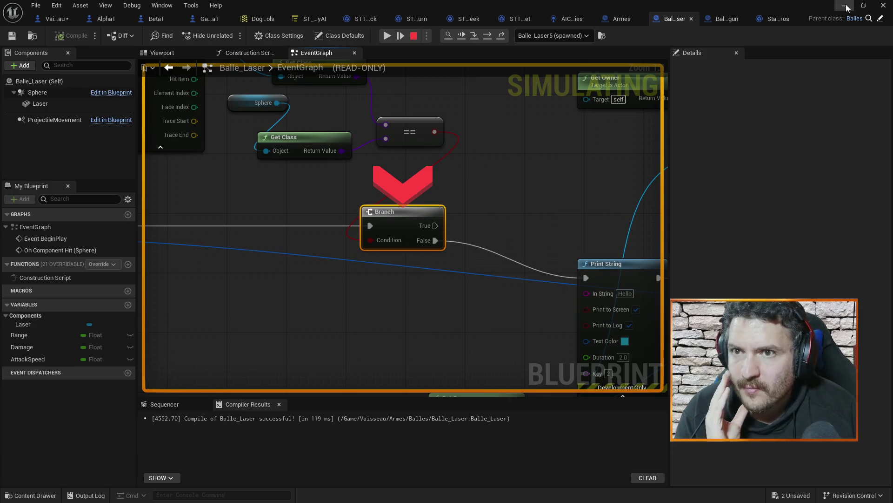
{"action": "key", "text": "alt+Tab"}
{"action": "left_click", "coordinate": [232, 35]}
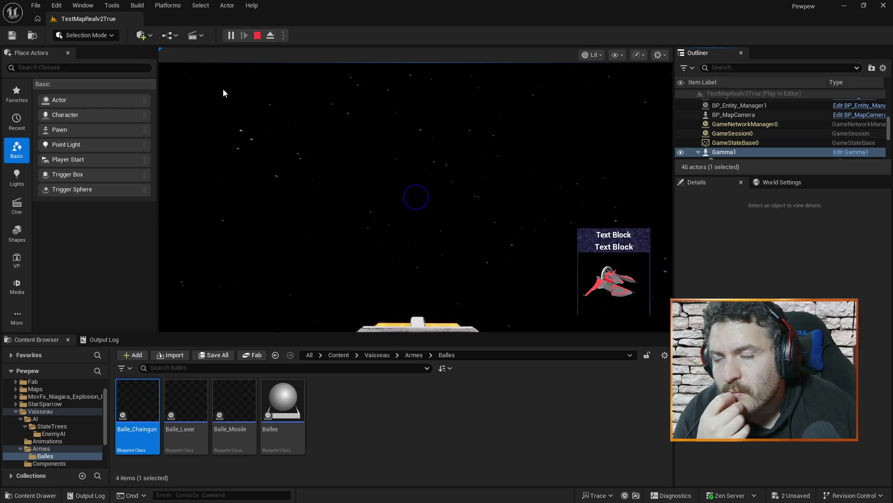
{"action": "left_click", "coordinate": [259, 37]}
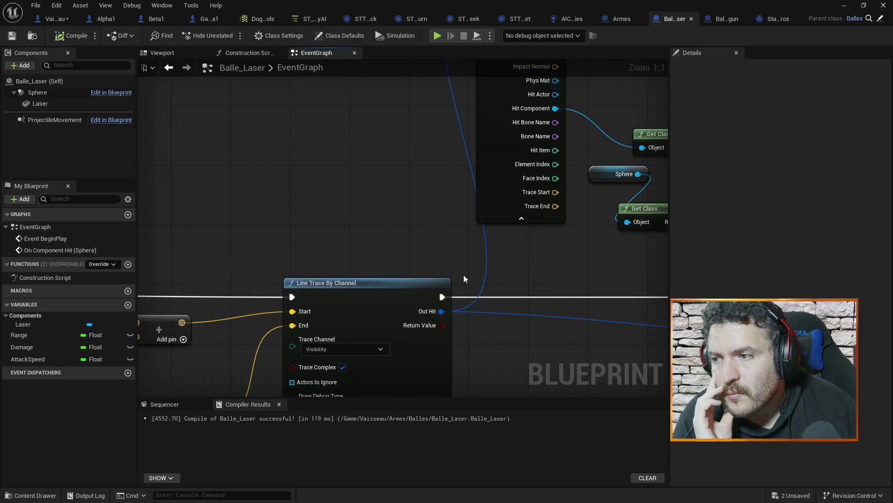
{"action": "left_click_drag", "start_coordinate": [351, 210], "coordinate": [396, 127]}
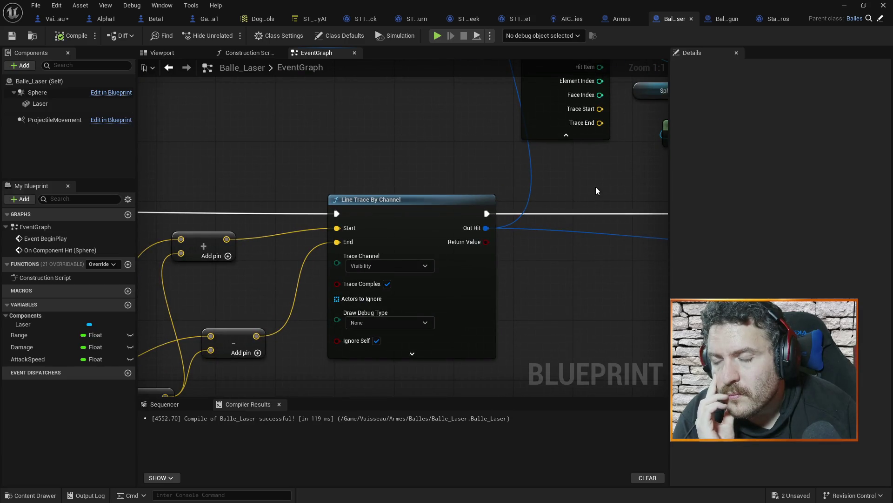
{"action": "scroll", "coordinate": [596, 187], "scroll_direction": "down", "scroll_amount": 1}
{"action": "left_click_drag", "start_coordinate": [596, 186], "coordinate": [421, 202]}
{"action": "mouse_move", "coordinate": [529, 300]}
{"action": "left_mouse_down"}
{"action": "mouse_move", "coordinate": [349, 266]}
{"action": "mouse_move", "coordinate": [242, 220]}
{"action": "mouse_move", "coordinate": [343, 231]}
{"action": "mouse_move", "coordinate": [606, 311]}
{"action": "mouse_move", "coordinate": [586, 260]}
{"action": "left_mouse_up"}
{"action": "mouse_move", "coordinate": [382, 263]}
{"action": "left_mouse_down"}
{"action": "mouse_move", "coordinate": [401, 263]}
{"action": "mouse_move", "coordinate": [472, 163]}
{"action": "mouse_move", "coordinate": [519, 356]}
{"action": "left_mouse_up"}
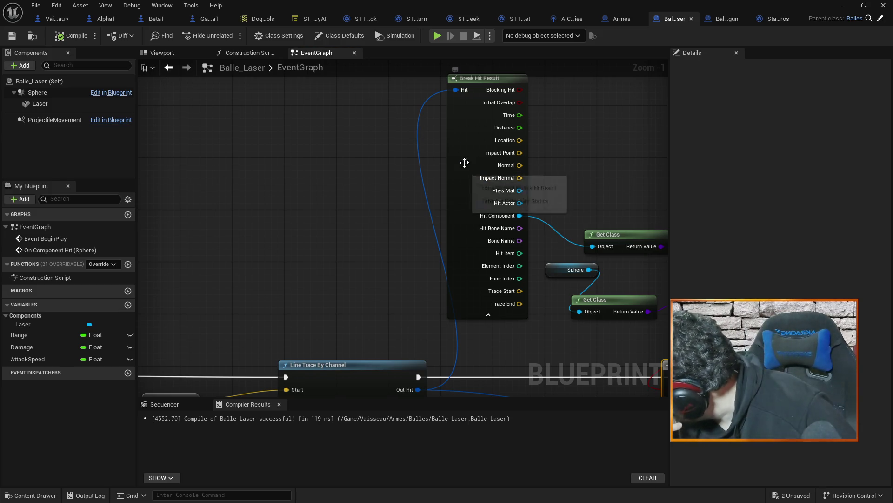
{"action": "left_click", "coordinate": [471, 122]}
{"action": "key", "text": "ctrl+c"}
{"action": "left_click", "coordinate": [248, 127]}
{"action": "key", "text": "ctrl+v"}
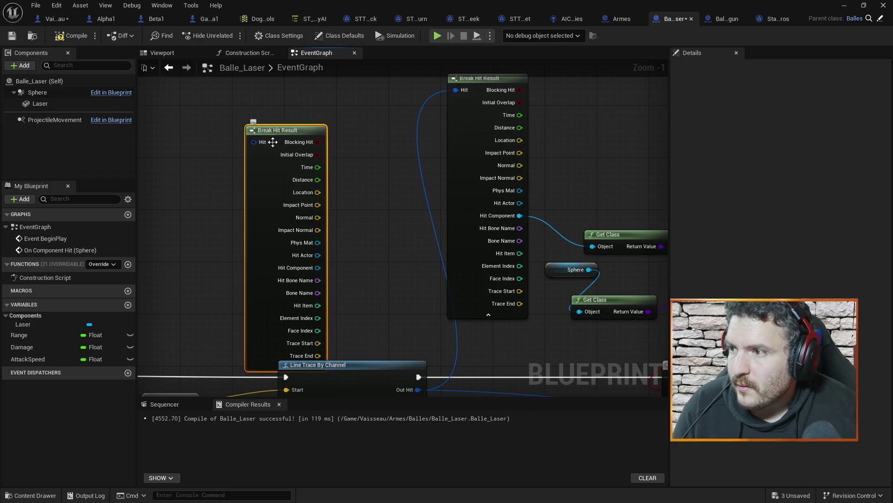
{"action": "right_click", "coordinate": [254, 141]}
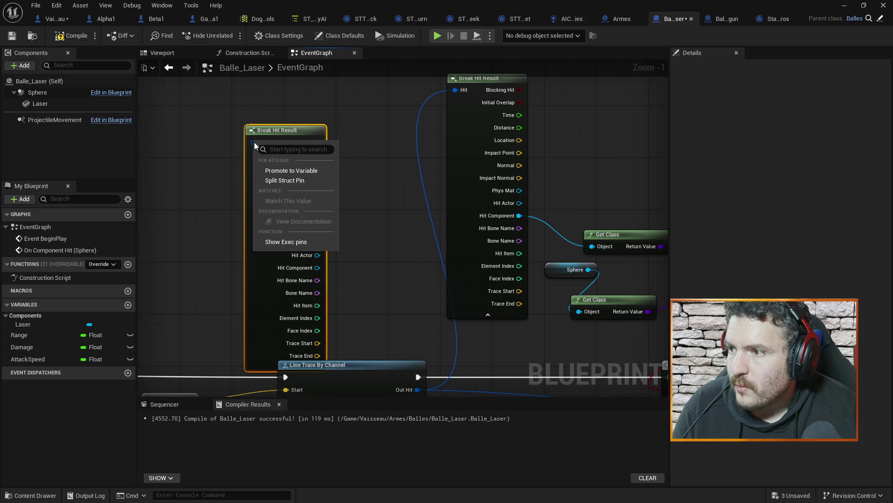
{"action": "left_click", "coordinate": [275, 177]}
{"action": "mouse_move", "coordinate": [314, 85]}
{"action": "left_mouse_down"}
{"action": "mouse_move", "coordinate": [409, 80]}
{"action": "mouse_move", "coordinate": [303, 88]}
{"action": "mouse_move", "coordinate": [435, 77]}
{"action": "mouse_move", "coordinate": [356, 38]}
{"action": "mouse_move", "coordinate": [294, 55]}
{"action": "mouse_move", "coordinate": [297, 80]}
{"action": "left_mouse_up"}
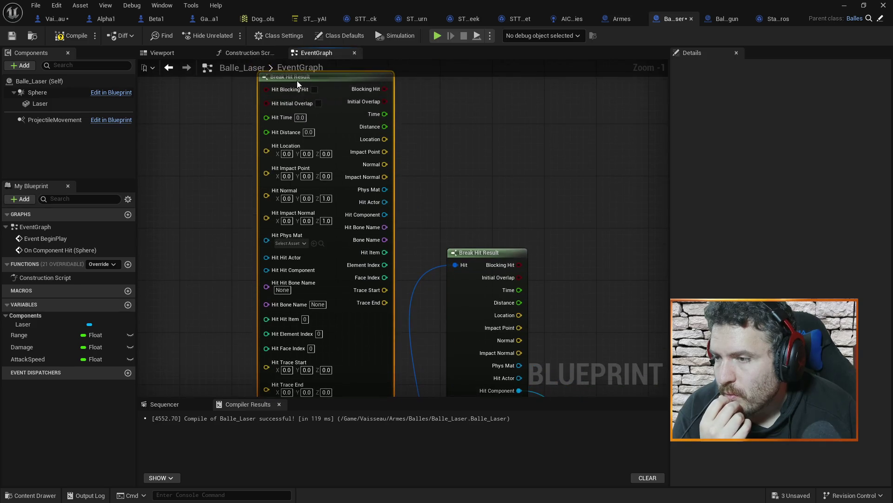
{"action": "mouse_move", "coordinate": [457, 172]}
{"action": "left_mouse_down"}
{"action": "mouse_move", "coordinate": [481, 129]}
{"action": "mouse_move", "coordinate": [483, 180]}
{"action": "mouse_move", "coordinate": [503, 142]}
{"action": "mouse_move", "coordinate": [534, 116]}
{"action": "mouse_move", "coordinate": [541, 133]}
{"action": "left_mouse_up"}
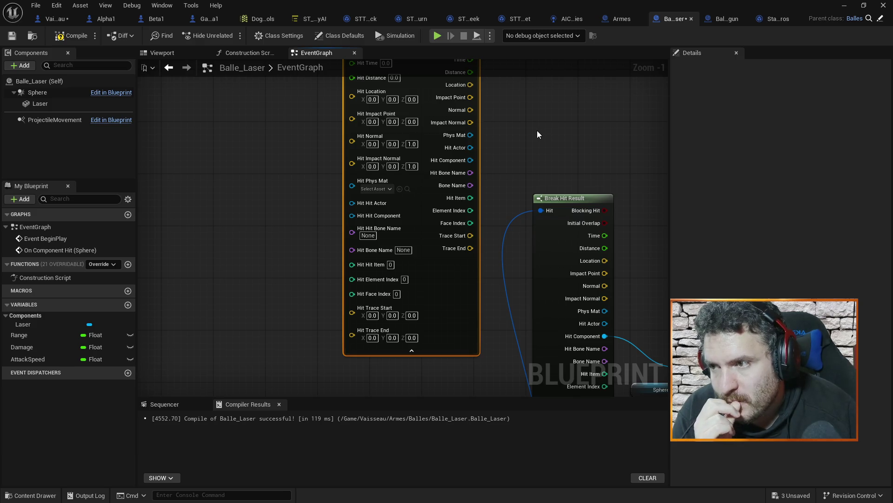
{"action": "scroll", "coordinate": [537, 133], "scroll_direction": "down", "scroll_amount": 1}
{"action": "mouse_move", "coordinate": [537, 132]}
{"action": "left_mouse_down"}
{"action": "mouse_move", "coordinate": [481, 222]}
{"action": "mouse_move", "coordinate": [416, 277]}
{"action": "mouse_move", "coordinate": [443, 209]}
{"action": "mouse_move", "coordinate": [465, 295]}
{"action": "mouse_move", "coordinate": [505, 274]}
{"action": "mouse_move", "coordinate": [460, 257]}
{"action": "mouse_move", "coordinate": [505, 164]}
{"action": "mouse_move", "coordinate": [506, 178]}
{"action": "left_mouse_up"}
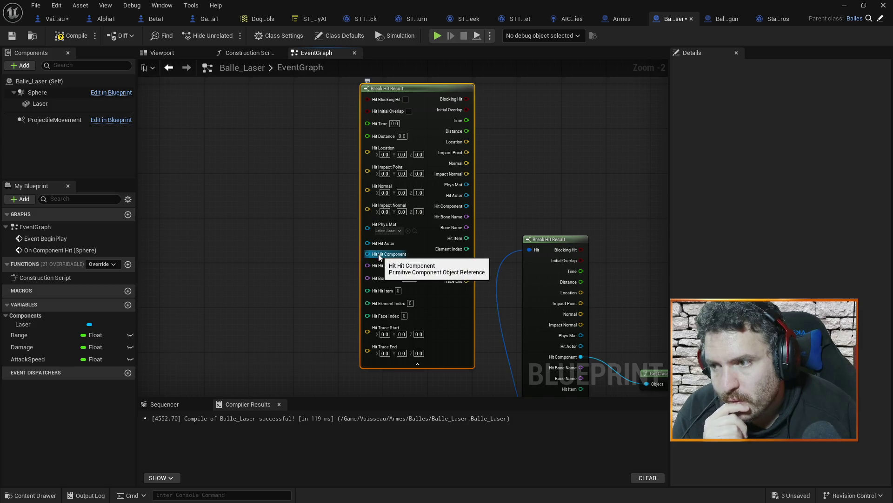
{"action": "mouse_move", "coordinate": [250, 247]}
{"action": "left_mouse_down"}
{"action": "mouse_move", "coordinate": [333, 202]}
{"action": "mouse_move", "coordinate": [421, 186]}
{"action": "mouse_move", "coordinate": [409, 171]}
{"action": "mouse_move", "coordinate": [367, 198]}
{"action": "left_mouse_up"}
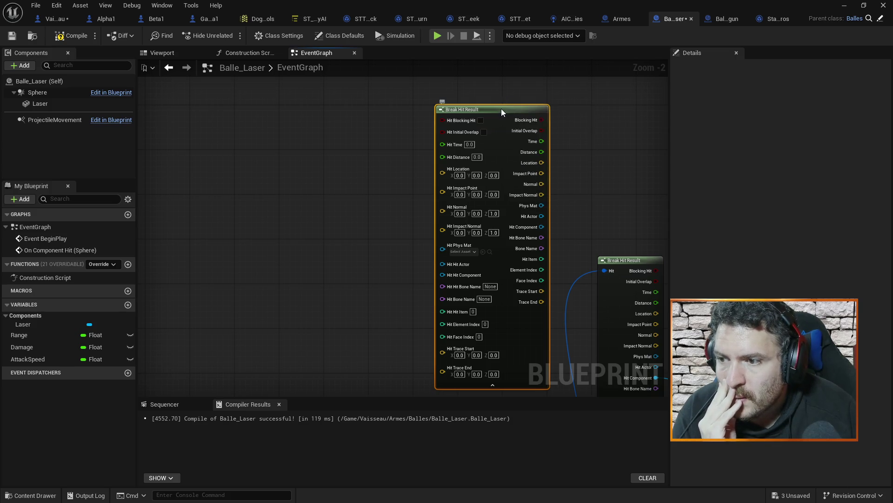
{"action": "key", "text": "Delete"}
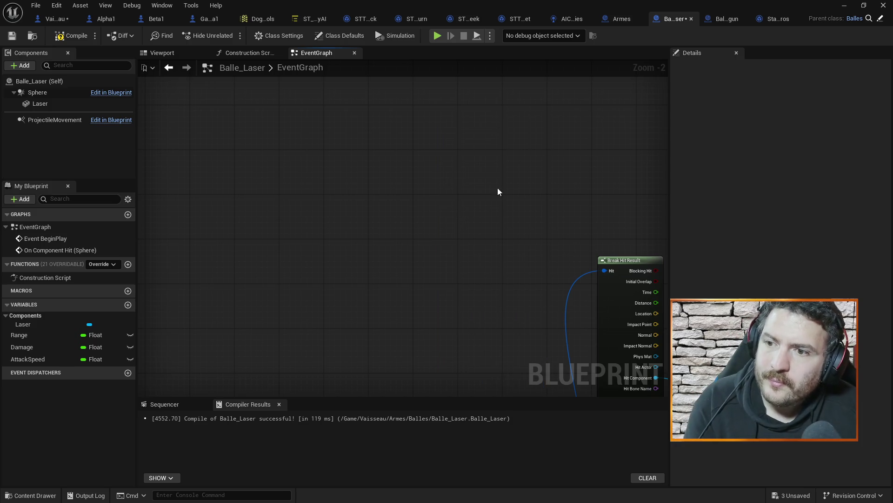
Step: Rewire the 100.0 Multiply node's input from Impact Normal to the Break Hit Result's Normal pin
{"action": "left_click_drag", "start_coordinate": [499, 189], "coordinate": [345, 89]}
{"action": "left_click_drag", "start_coordinate": [412, 255], "coordinate": [301, 194]}
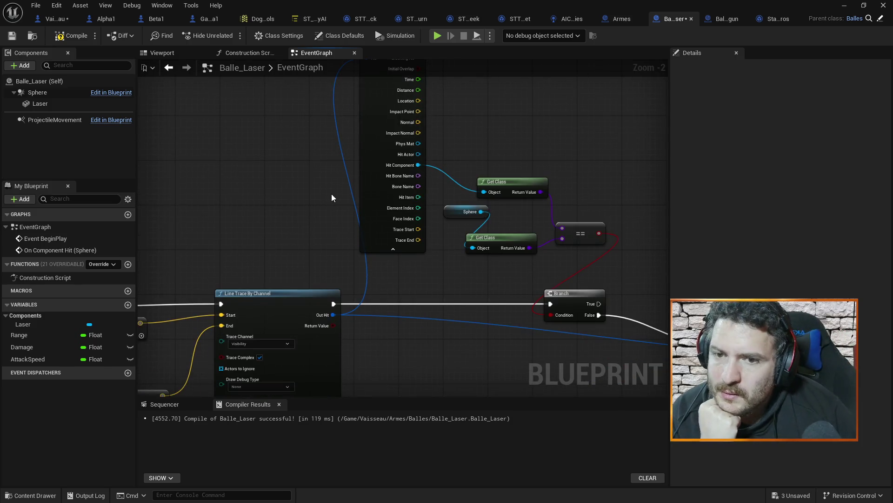
{"action": "left_click_drag", "start_coordinate": [349, 231], "coordinate": [554, 146]}
{"action": "mouse_move", "coordinate": [465, 174]}
{"action": "left_mouse_down"}
{"action": "mouse_move", "coordinate": [565, 167]}
{"action": "mouse_move", "coordinate": [403, 114]}
{"action": "mouse_move", "coordinate": [423, 94]}
{"action": "mouse_move", "coordinate": [393, 147]}
{"action": "mouse_move", "coordinate": [347, 176]}
{"action": "mouse_move", "coordinate": [341, 120]}
{"action": "left_mouse_up"}
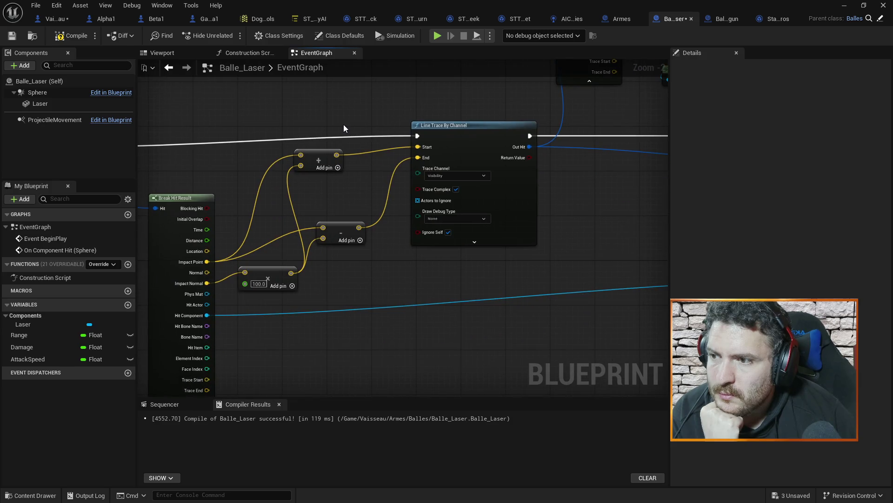
{"action": "scroll", "coordinate": [345, 124], "scroll_direction": "up", "scroll_amount": 1}
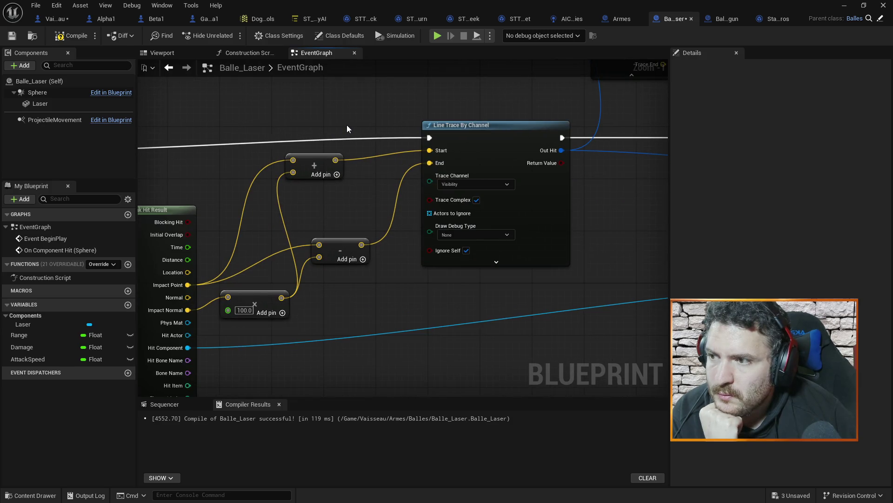
{"action": "left_click_drag", "start_coordinate": [347, 124], "coordinate": [396, 108]}
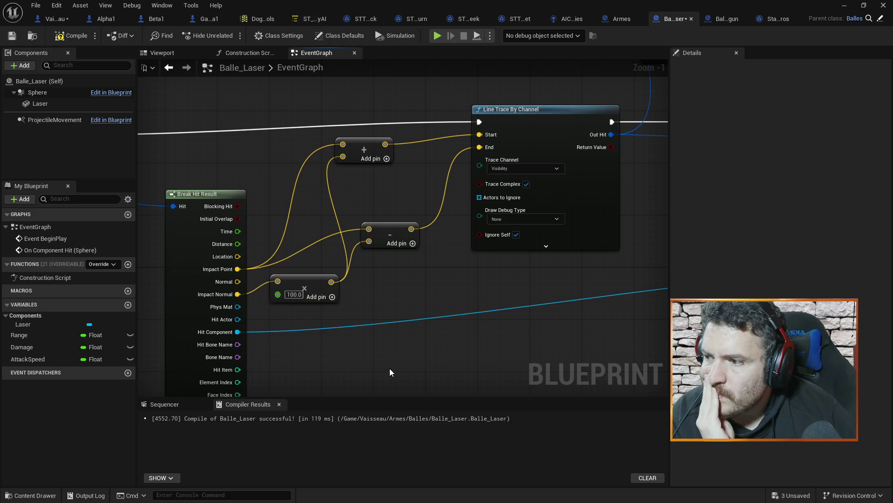
{"action": "left_click_drag", "start_coordinate": [395, 345], "coordinate": [376, 278]}
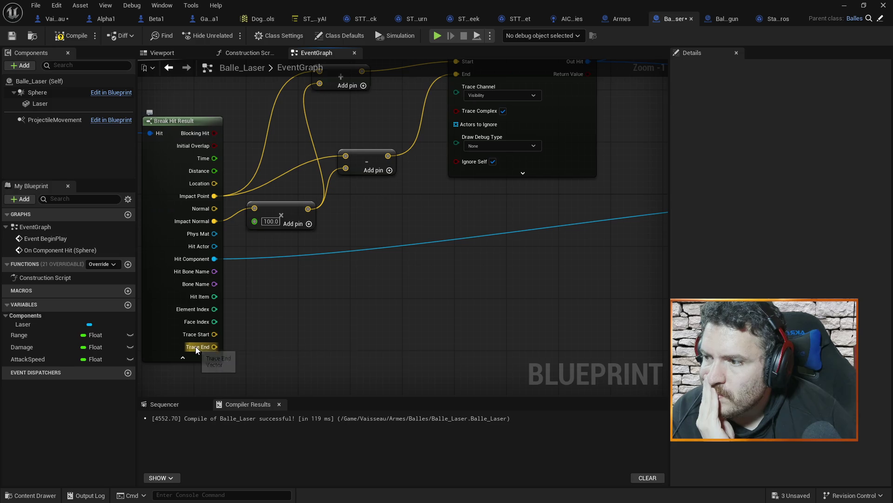
{"action": "left_click_drag", "start_coordinate": [348, 289], "coordinate": [365, 371]}
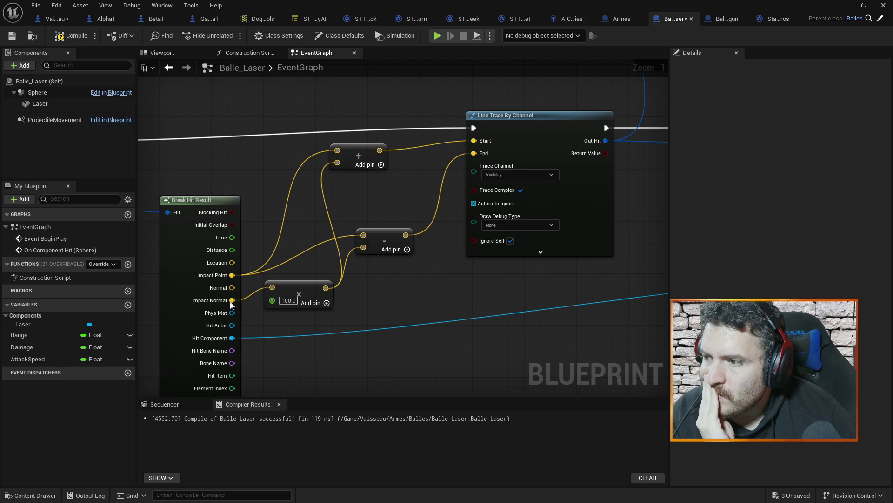
{"action": "left_click_drag", "start_coordinate": [232, 287], "coordinate": [276, 286]}
Step: Save, compile and play-test the Normal version, then restore Impact Normal on the ×100 Multiply and recompile
{"action": "key", "text": "ctrl+s"}
{"action": "left_click", "coordinate": [66, 35]}
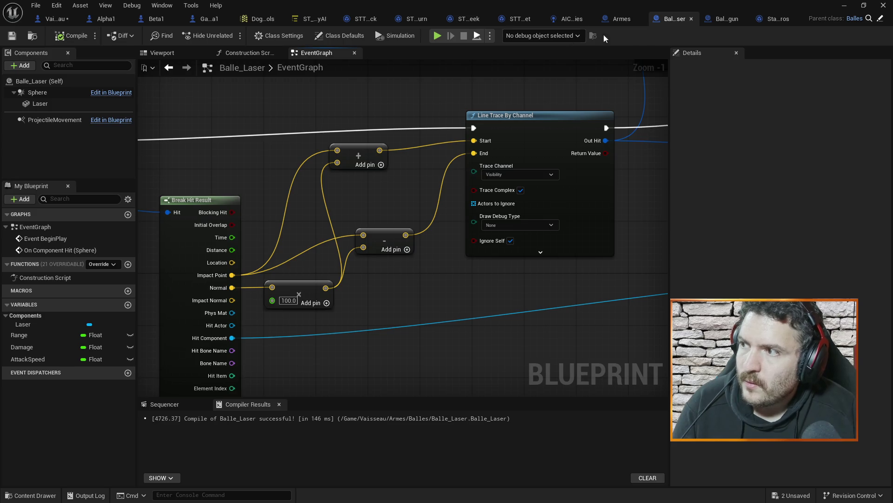
{"action": "left_click", "coordinate": [844, 6]}
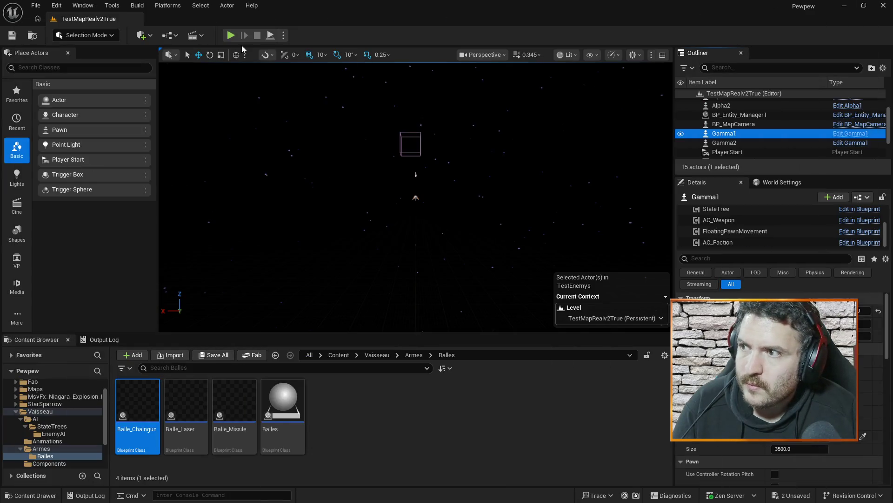
{"action": "left_click", "coordinate": [232, 36]}
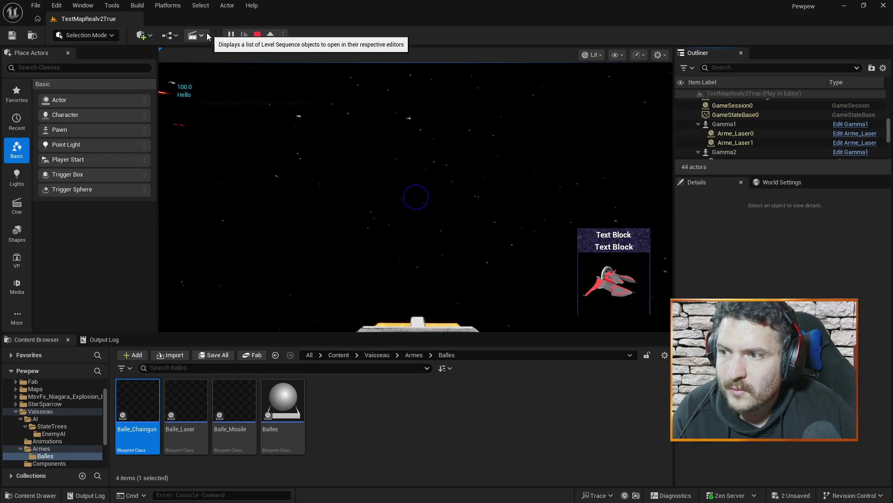
{"action": "left_click", "coordinate": [385, 115]}
{"action": "key", "text": "Escape"}
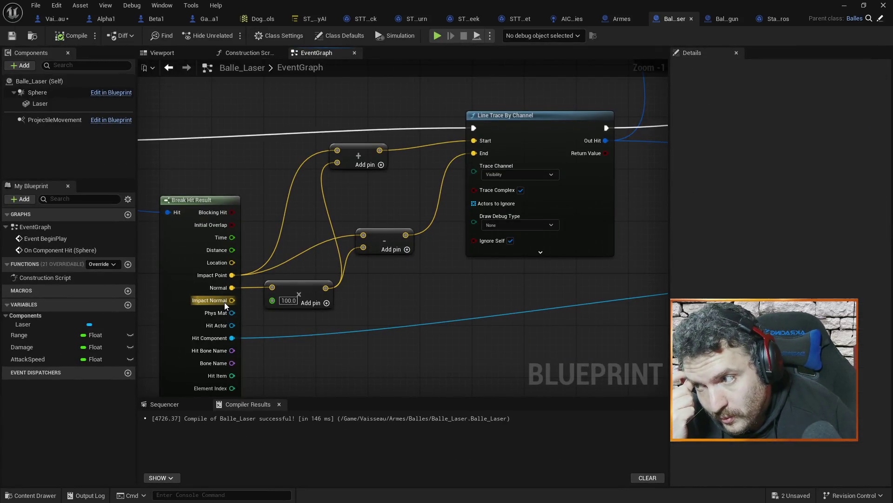
{"action": "left_click_drag", "start_coordinate": [230, 300], "coordinate": [272, 287]}
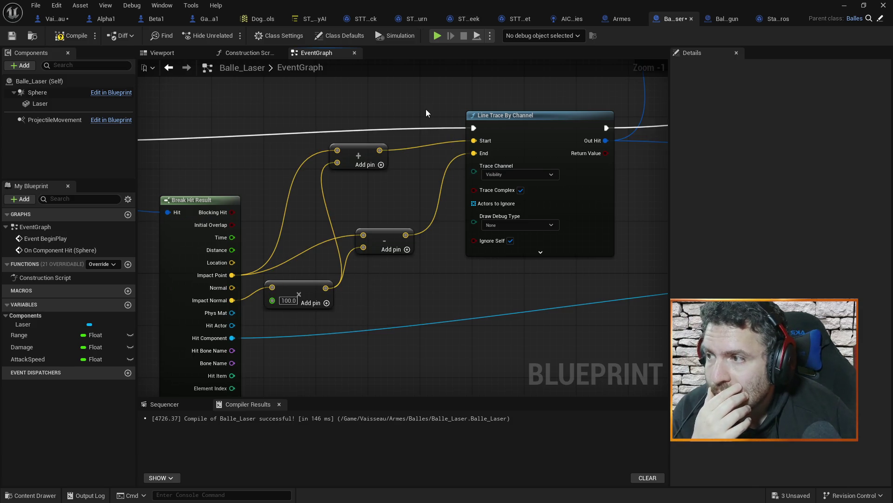
{"action": "left_click", "coordinate": [69, 37]}
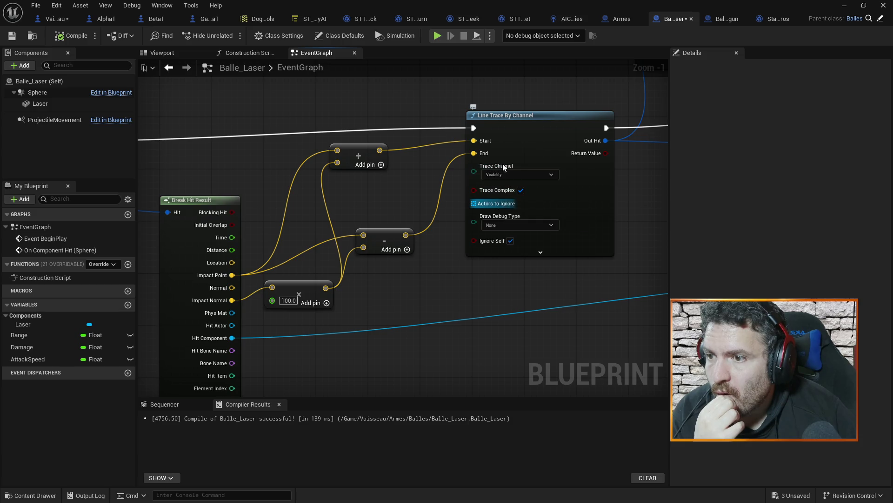
{"action": "mouse_move", "coordinate": [518, 91]}
{"action": "left_mouse_down"}
{"action": "mouse_move", "coordinate": [392, 223]}
{"action": "mouse_move", "coordinate": [329, 230]}
{"action": "mouse_move", "coordinate": [457, 101]}
{"action": "mouse_move", "coordinate": [377, 138]}
{"action": "mouse_move", "coordinate": [350, 214]}
{"action": "left_mouse_up"}
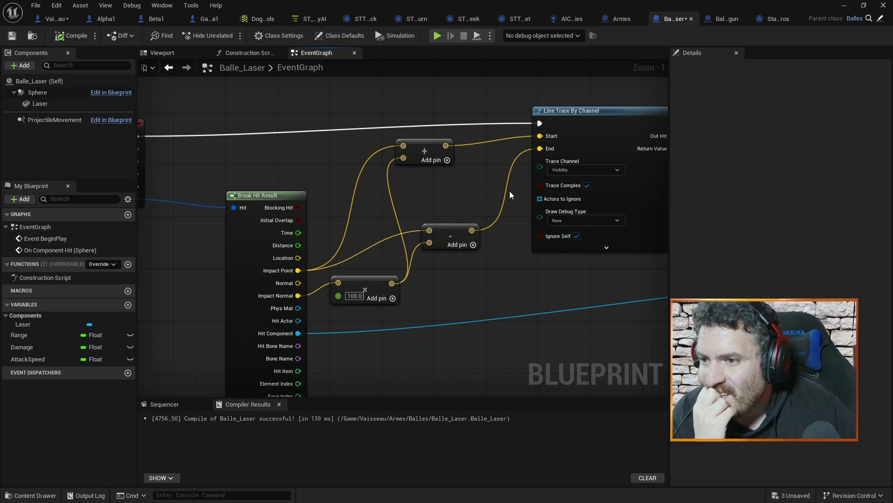
{"action": "mouse_move", "coordinate": [510, 191]}
{"action": "left_mouse_down"}
{"action": "mouse_move", "coordinate": [387, 224]}
{"action": "mouse_move", "coordinate": [311, 285]}
{"action": "mouse_move", "coordinate": [363, 203]}
{"action": "mouse_move", "coordinate": [355, 187]}
{"action": "mouse_move", "coordinate": [364, 221]}
{"action": "left_mouse_up"}
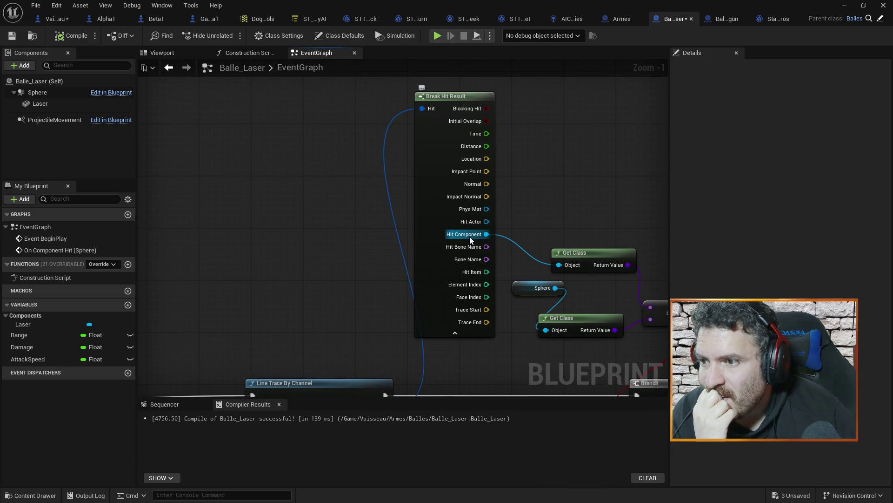
{"action": "left_click_drag", "start_coordinate": [541, 182], "coordinate": [589, 102]}
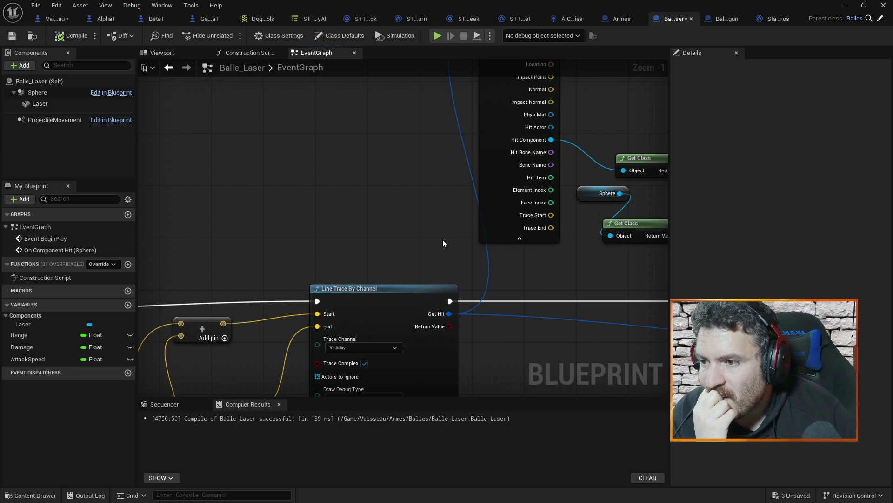
{"action": "mouse_move", "coordinate": [434, 241]}
{"action": "left_mouse_down"}
{"action": "mouse_move", "coordinate": [367, 260]}
{"action": "mouse_move", "coordinate": [209, 249]}
{"action": "left_mouse_up"}
{"action": "left_click", "coordinate": [500, 302]}
Step: Breakpoint the Branch node, run the game and read the trace's Hit Component values
{"action": "key", "text": "F9"}
{"action": "left_click", "coordinate": [437, 37]}
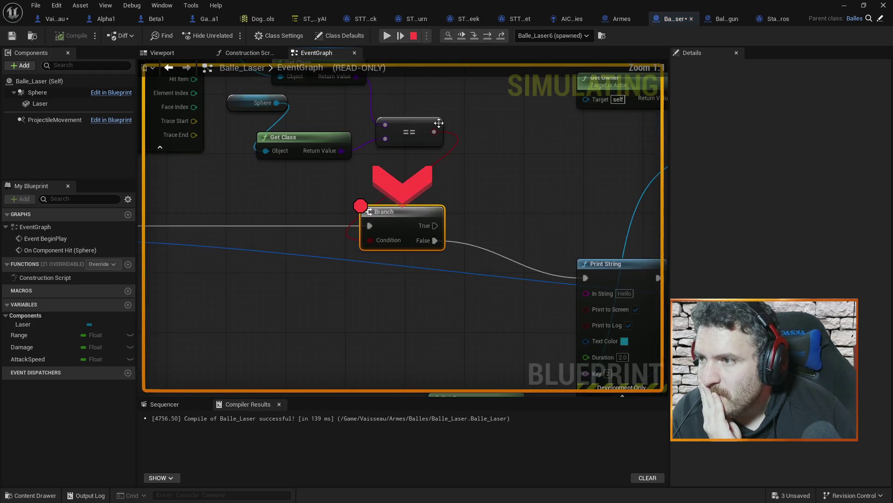
{"action": "mouse_move", "coordinate": [327, 200]}
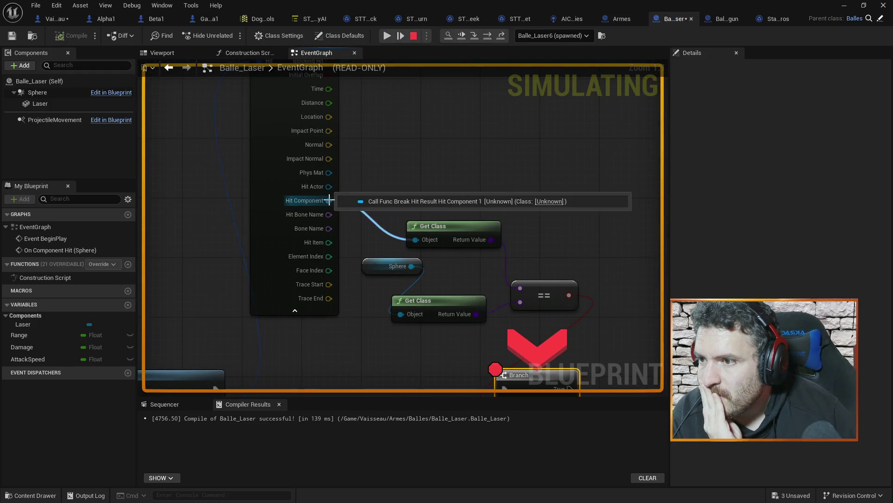
{"action": "mouse_move", "coordinate": [307, 289]}
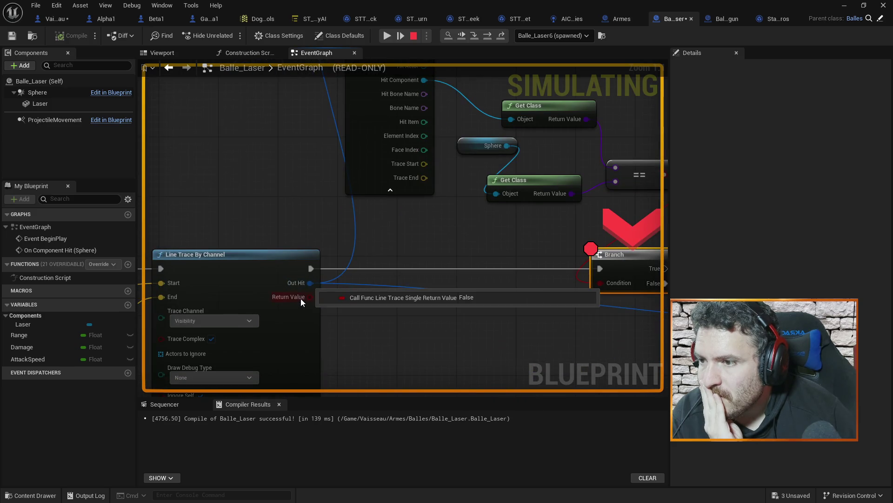
{"action": "left_click_drag", "start_coordinate": [309, 185], "coordinate": [308, 275]}
{"action": "mouse_move", "coordinate": [418, 169]}
{"action": "left_click_drag", "start_coordinate": [405, 300], "coordinate": [399, 192]}
{"action": "mouse_move", "coordinate": [297, 280]}
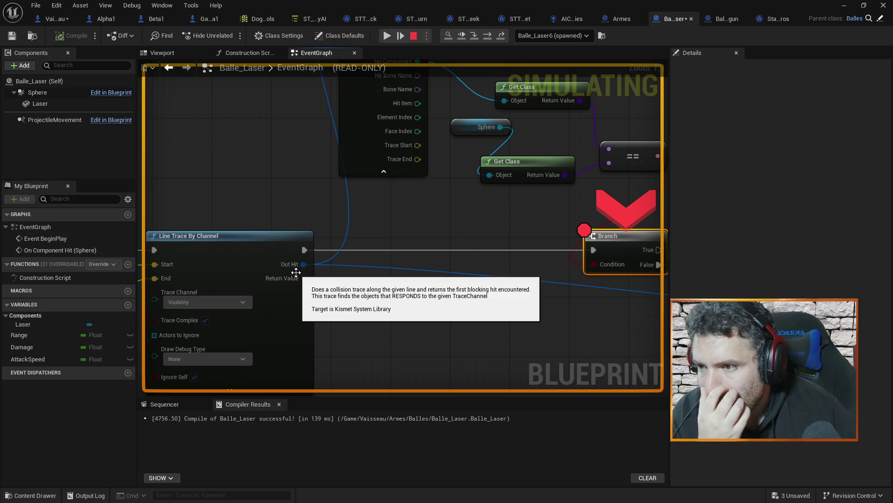
Step: Inspect the Break Hit Result pins and trace channel options, then stop the debugging run
{"action": "left_click_drag", "start_coordinate": [277, 214], "coordinate": [445, 122]}
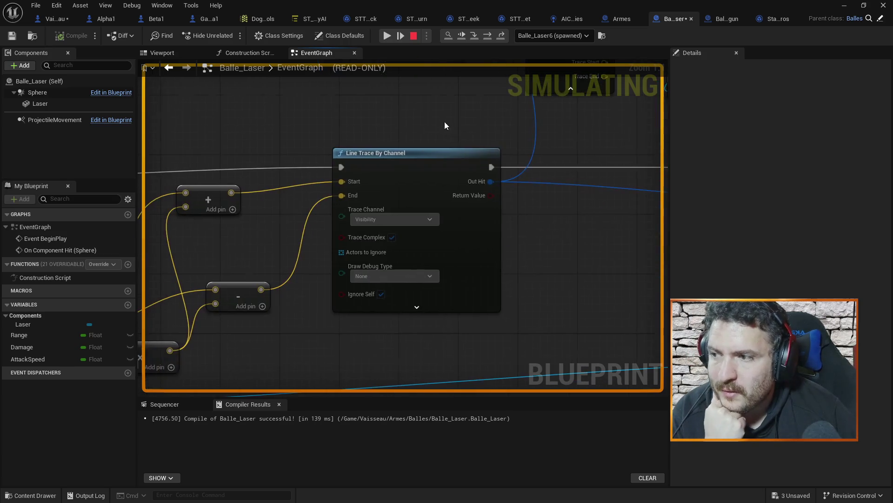
{"action": "mouse_move", "coordinate": [315, 137]}
{"action": "left_mouse_down"}
{"action": "mouse_move", "coordinate": [343, 119]}
{"action": "mouse_move", "coordinate": [480, 113]}
{"action": "left_mouse_up"}
{"action": "left_click_drag", "start_coordinate": [400, 235], "coordinate": [353, 234]}
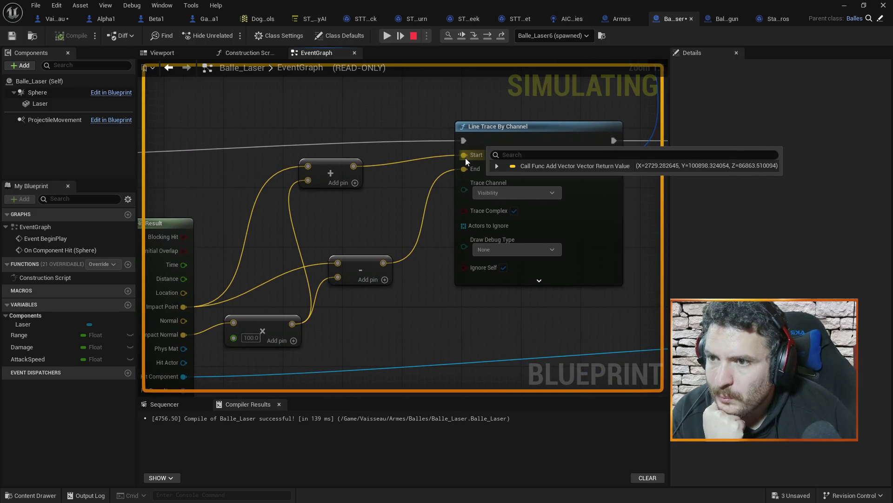
{"action": "mouse_move", "coordinate": [465, 167]}
{"action": "left_mouse_down"}
{"action": "mouse_move", "coordinate": [378, 202]}
{"action": "mouse_move", "coordinate": [354, 227]}
{"action": "left_mouse_up"}
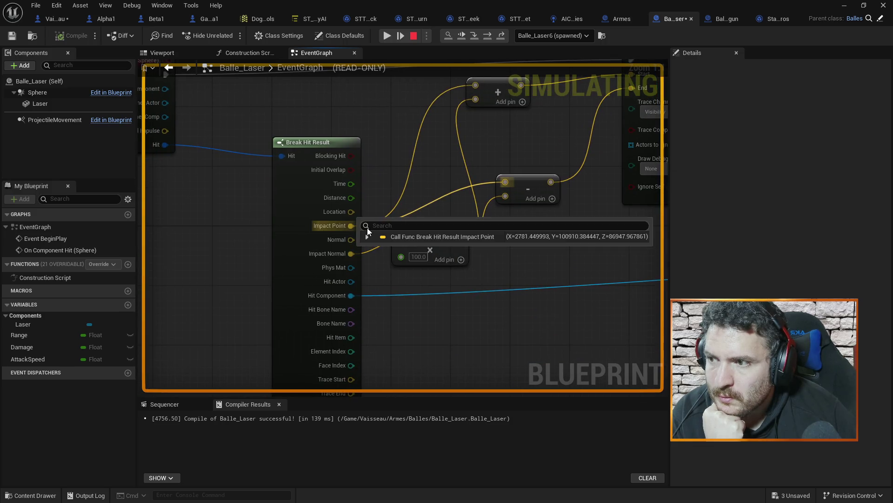
{"action": "mouse_move", "coordinate": [503, 186]}
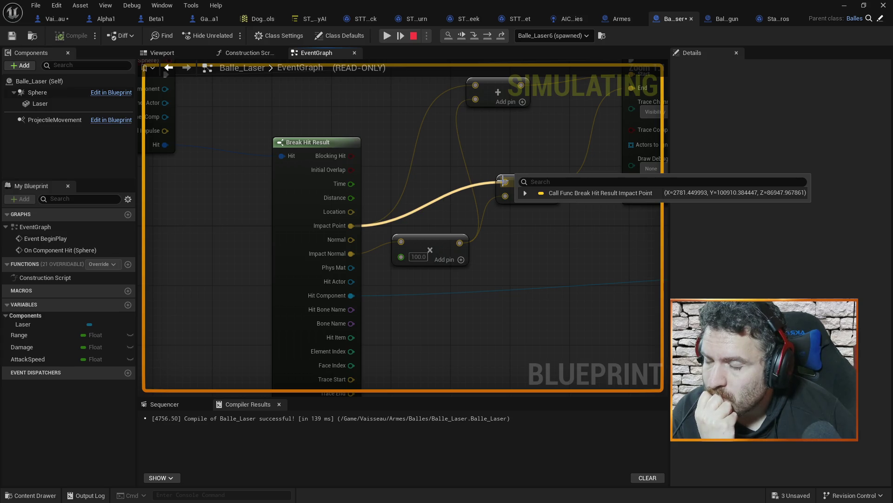
{"action": "left_click_drag", "start_coordinate": [554, 153], "coordinate": [449, 249]}
{"action": "left_click", "coordinate": [553, 229]}
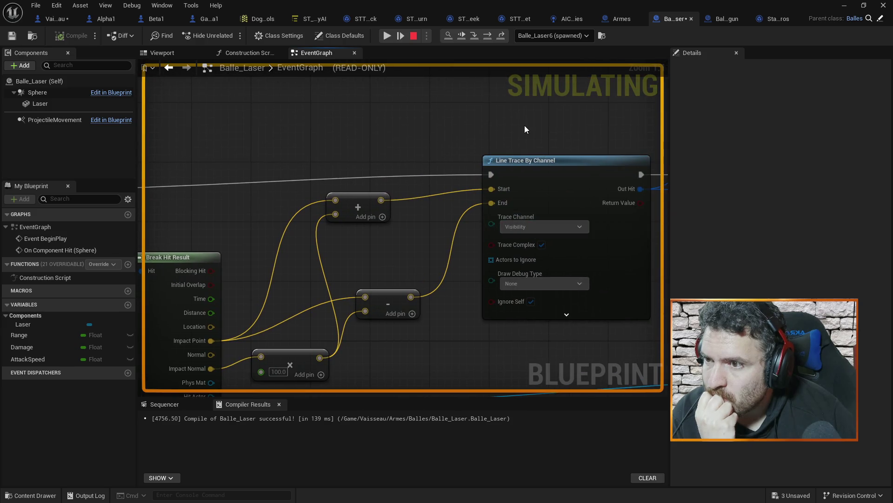
{"action": "left_click_drag", "start_coordinate": [524, 124], "coordinate": [266, 136]}
{"action": "mouse_move", "coordinate": [495, 128]}
{"action": "left_mouse_down"}
{"action": "mouse_move", "coordinate": [443, 240]}
{"action": "mouse_move", "coordinate": [684, 93]}
{"action": "left_mouse_up"}
{"action": "left_click_drag", "start_coordinate": [296, 318], "coordinate": [421, 235]}
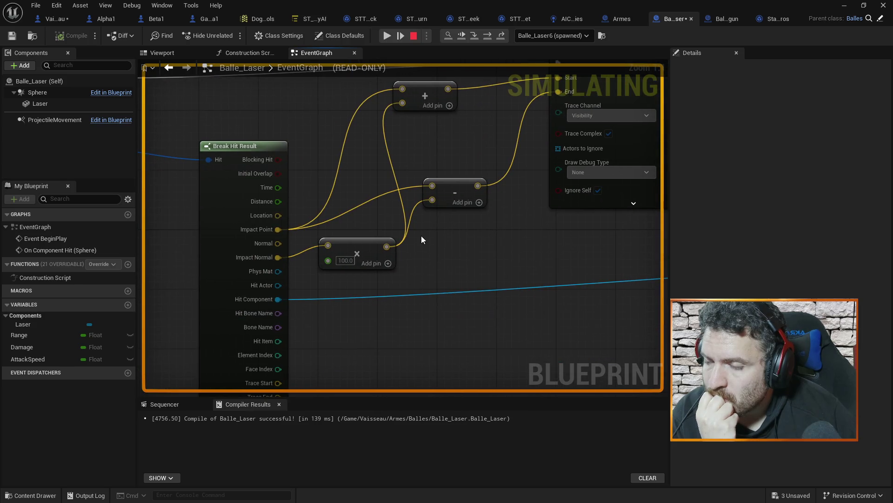
{"action": "left_click", "coordinate": [413, 36]}
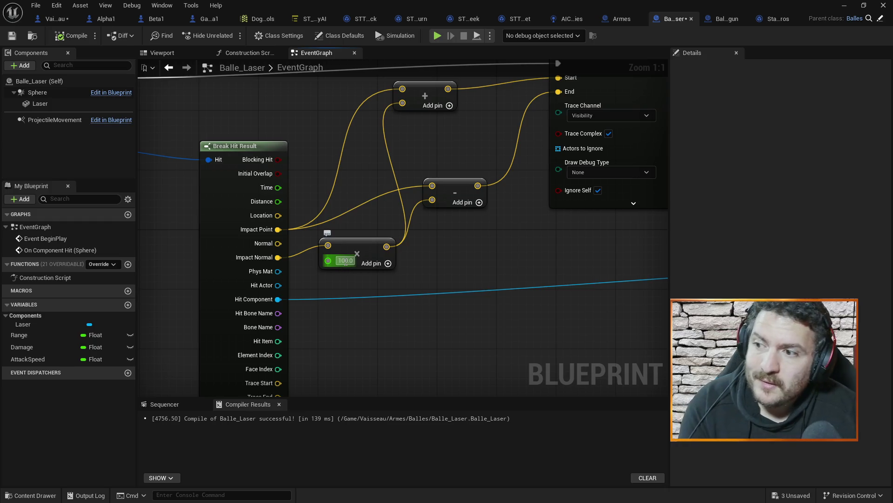
Step: Change the Impact Normal multiplier on the multiply node from 100 to 10000
{"action": "left_click", "coordinate": [344, 260]}
{"action": "type", "text": "1"}
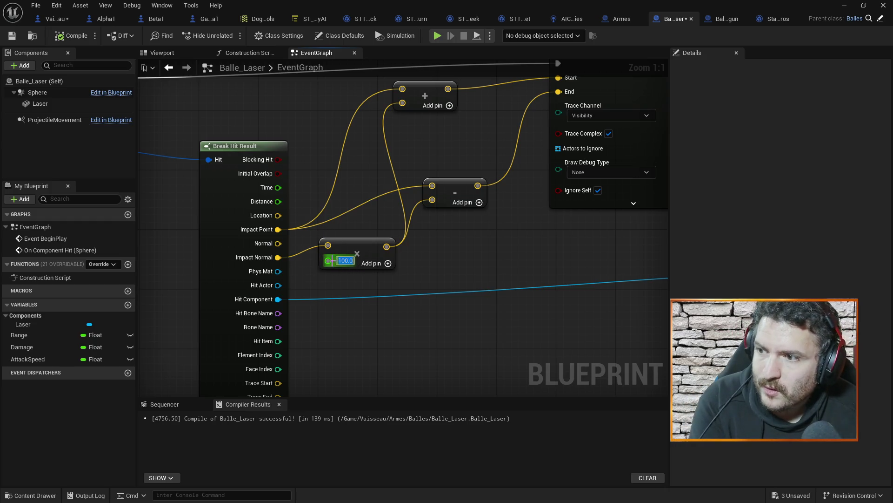
{"action": "key", "text": "Return"}
{"action": "left_click", "coordinate": [342, 261]}
{"action": "type", "text": "10000"}
{"action": "key", "text": "Return"}
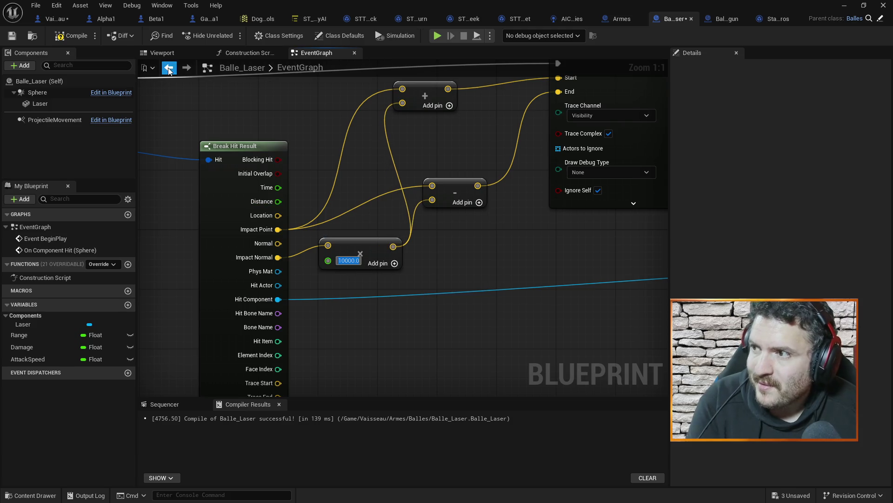
Step: Save and compile Balle_Laser, then start a play test of the level
{"action": "key", "text": "ctrl+s"}
{"action": "left_click", "coordinate": [70, 42]}
{"action": "left_click", "coordinate": [845, 5]}
{"action": "left_click", "coordinate": [231, 37]}
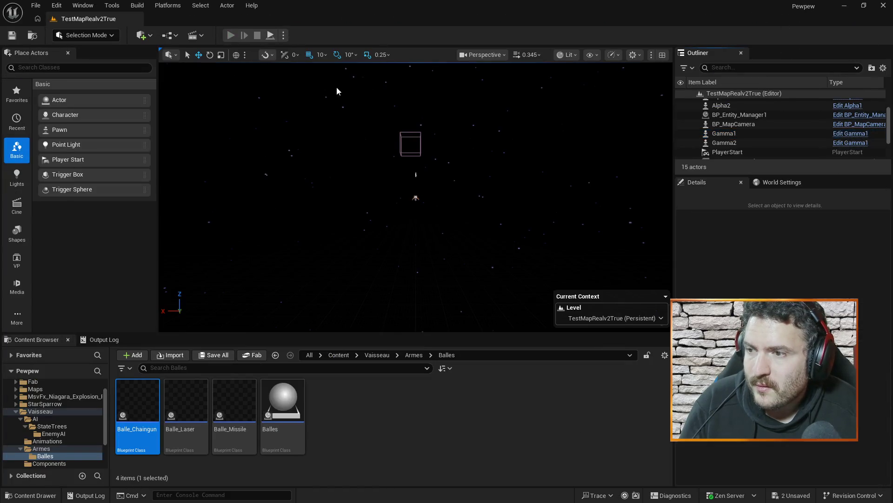
Step: Inspect the Hit Component at the Branch breakpoint for the first laser shots, resuming between hits
{"action": "scroll", "coordinate": [336, 174], "scroll_direction": "down", "scroll_amount": 2}
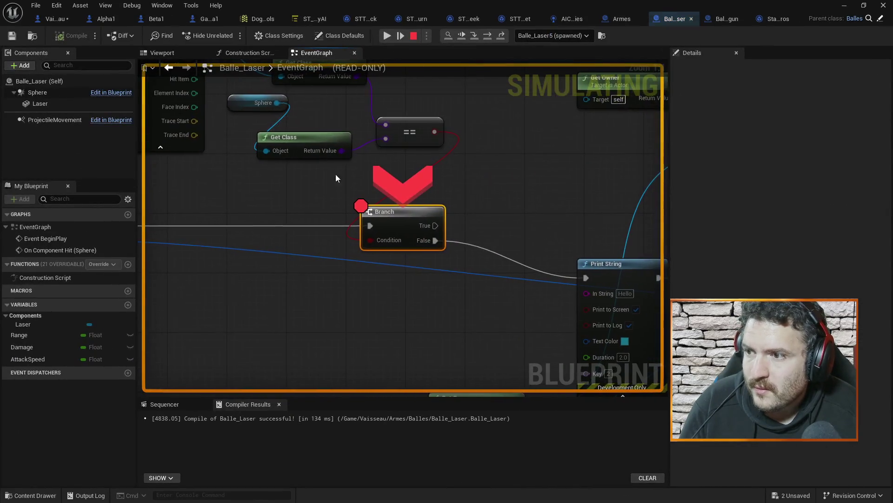
{"action": "scroll", "coordinate": [484, 147], "scroll_direction": "up", "scroll_amount": 2}
{"action": "mouse_move", "coordinate": [491, 146]}
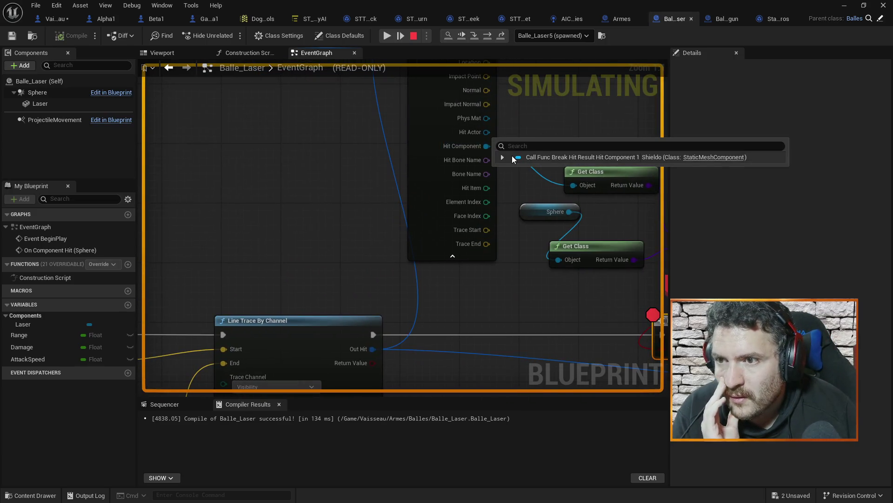
{"action": "left_click", "coordinate": [385, 36]}
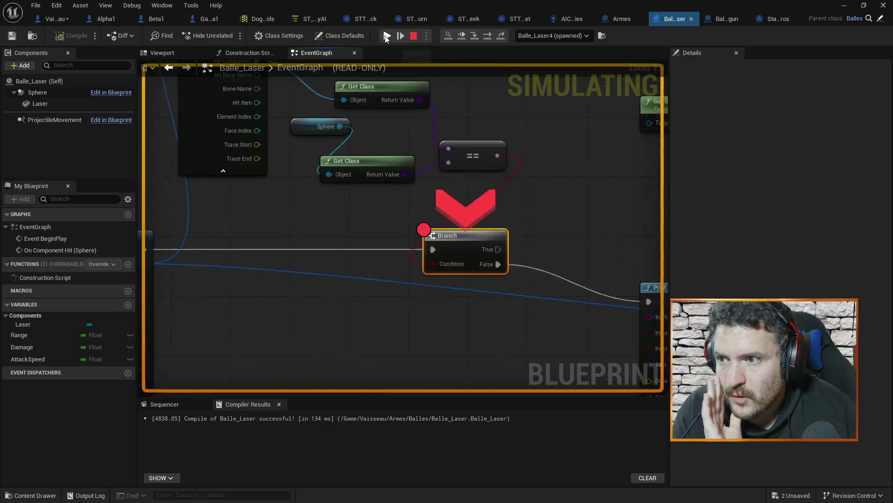
{"action": "mouse_move", "coordinate": [310, 143]}
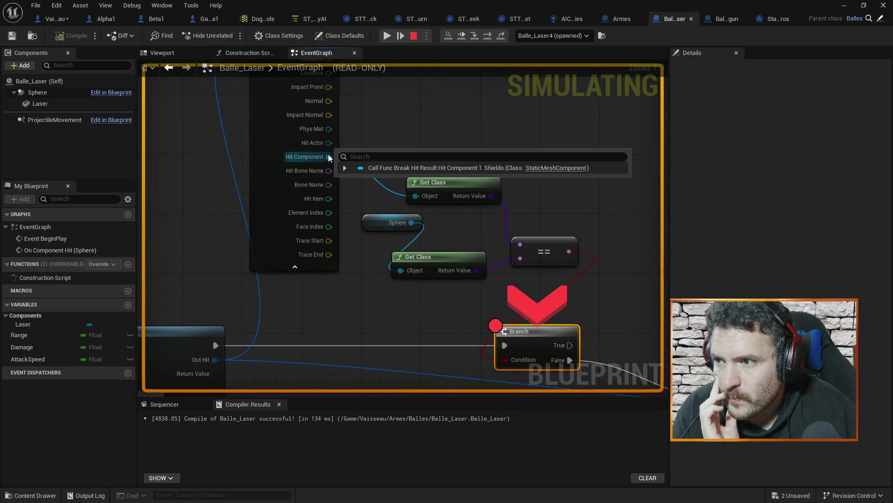
{"action": "left_click", "coordinate": [381, 37]}
{"action": "left_click", "coordinate": [382, 38]}
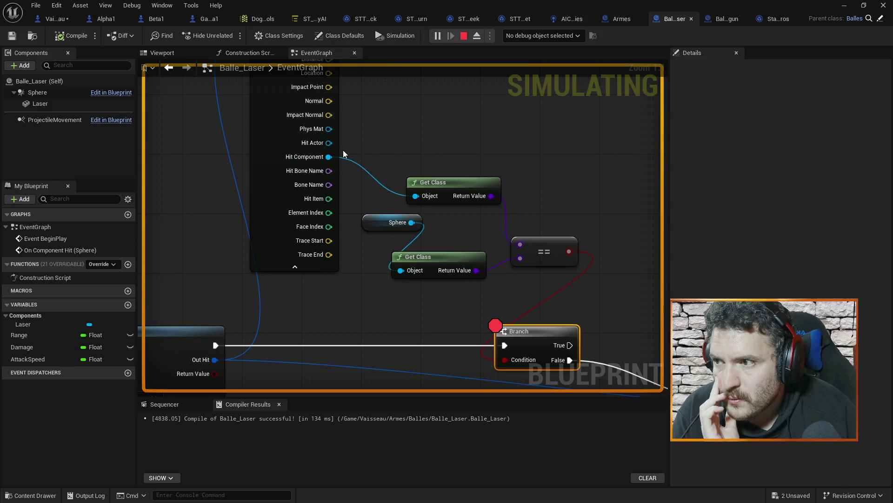
{"action": "mouse_move", "coordinate": [260, 138]}
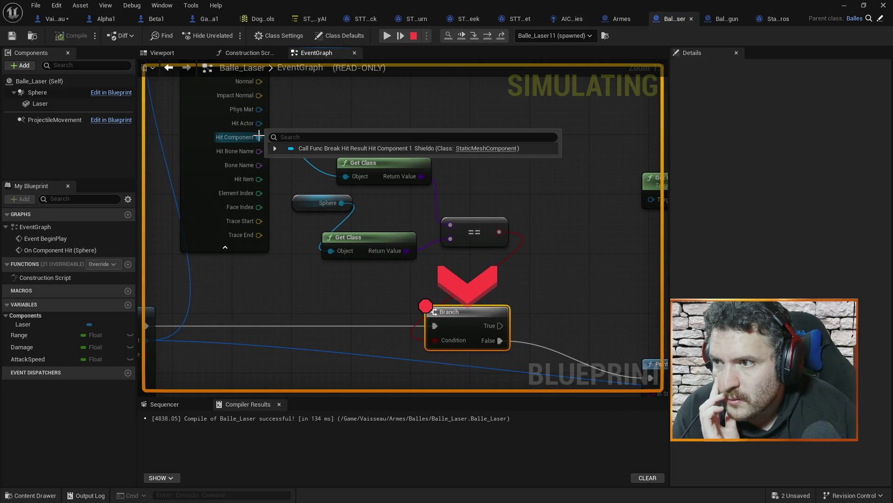
{"action": "left_click", "coordinate": [387, 37]}
Step: Pan to the hit result pins and keep resuming through further laser breakpoint hits
{"action": "left_click_drag", "start_coordinate": [309, 125], "coordinate": [413, 243]}
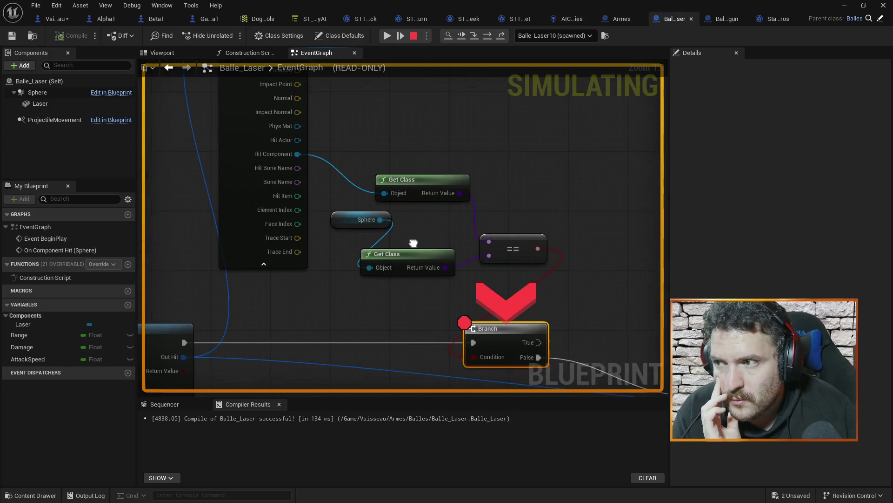
{"action": "left_click", "coordinate": [385, 32]}
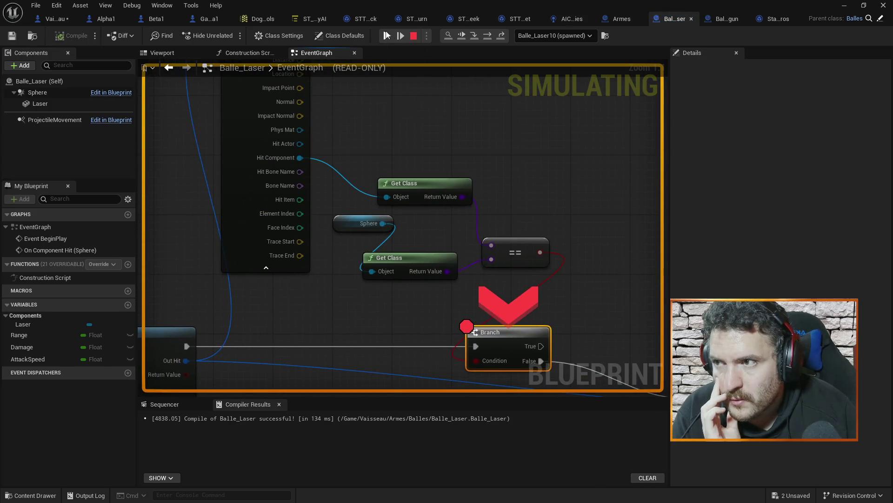
{"action": "left_click_drag", "start_coordinate": [353, 94], "coordinate": [413, 205]}
{"action": "mouse_move", "coordinate": [288, 130]}
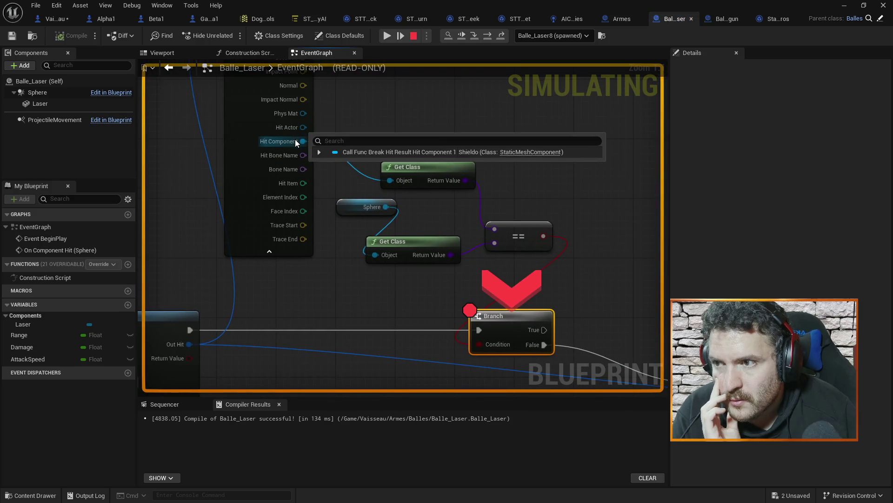
{"action": "left_click", "coordinate": [387, 36]}
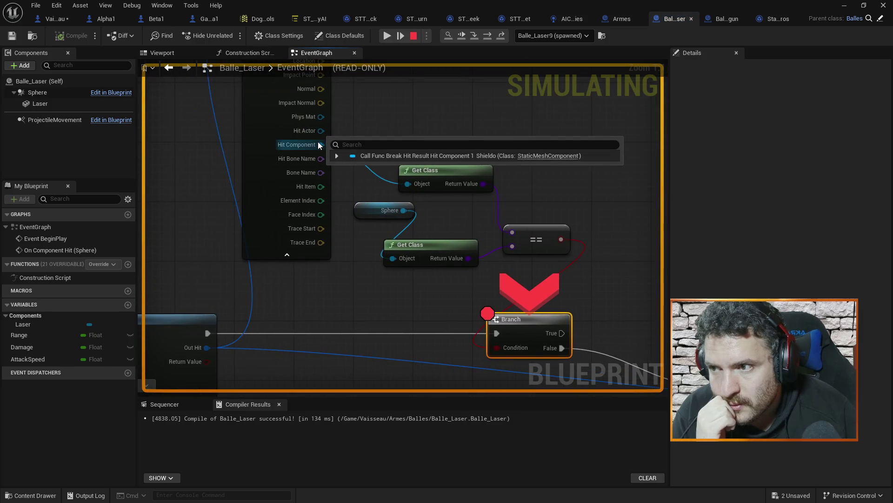
{"action": "left_click", "coordinate": [387, 35]}
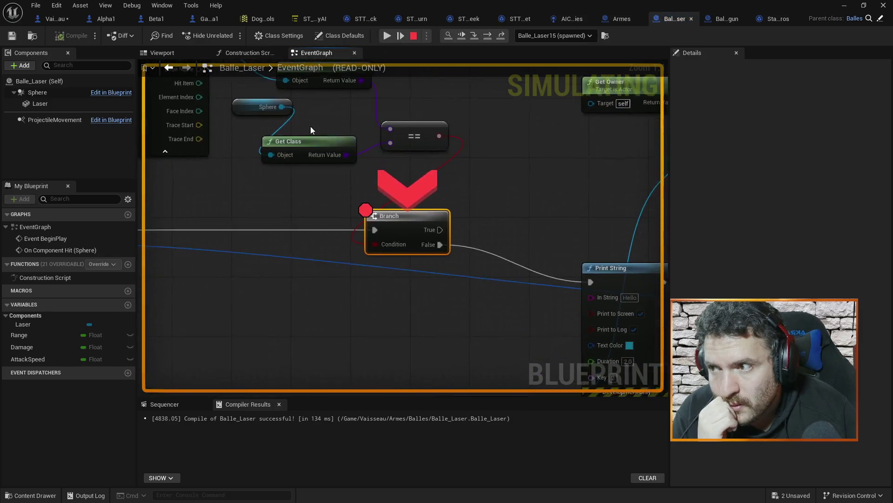
{"action": "mouse_move", "coordinate": [310, 136]}
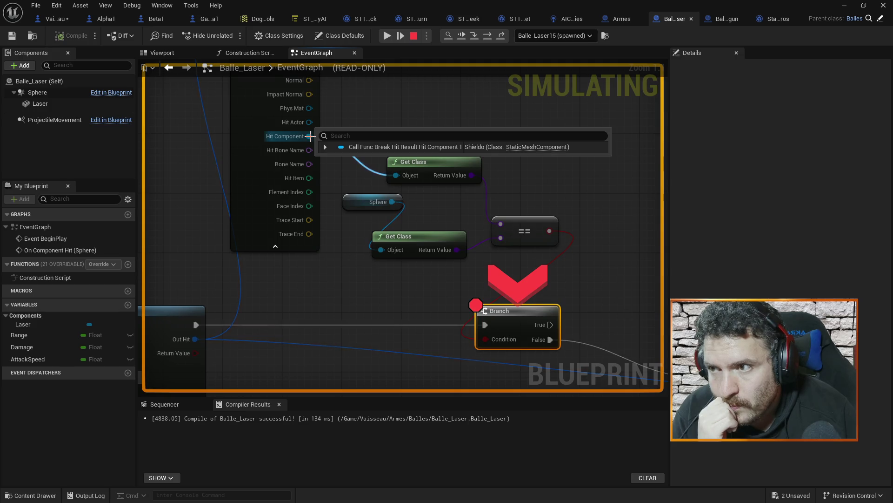
{"action": "mouse_move", "coordinate": [348, 213]}
{"action": "left_mouse_down"}
{"action": "mouse_move", "coordinate": [371, 239]}
{"action": "mouse_move", "coordinate": [373, 287]}
{"action": "mouse_move", "coordinate": [385, 267]}
{"action": "mouse_move", "coordinate": [446, 311]}
{"action": "mouse_move", "coordinate": [521, 202]}
{"action": "left_mouse_up"}
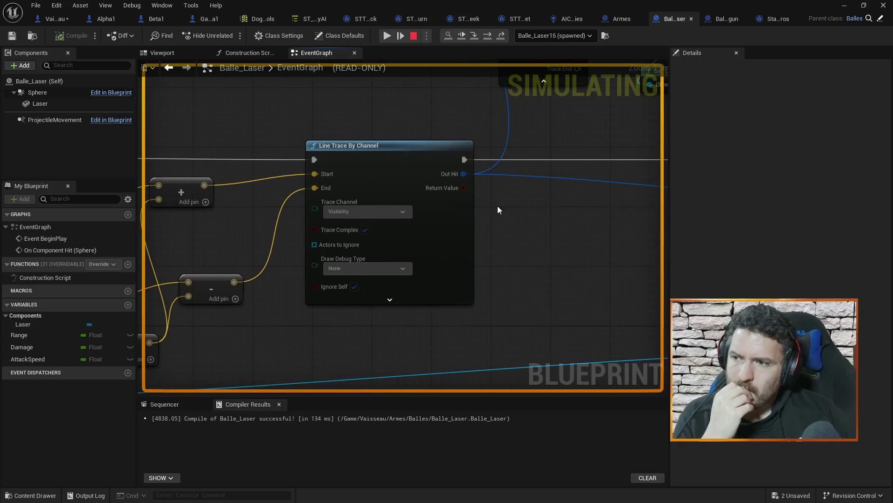
Step: Stop the simulation, restart Play and return to the running game
{"action": "left_click", "coordinate": [415, 39]}
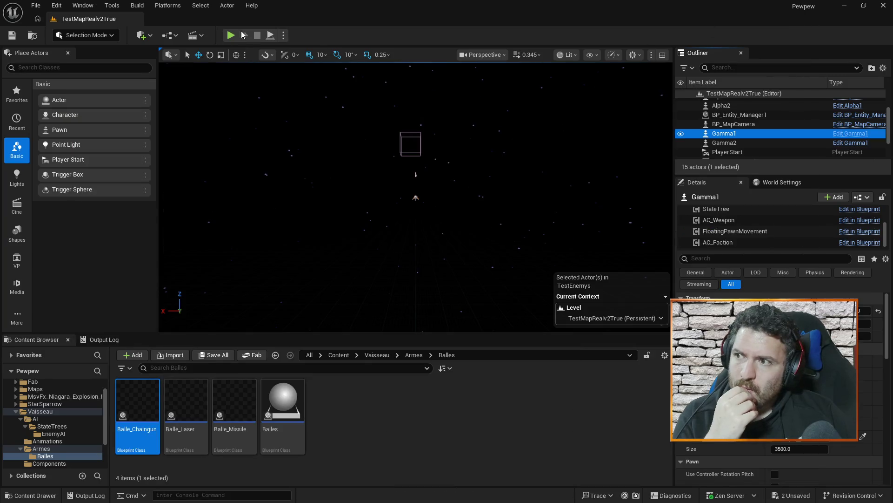
{"action": "left_click", "coordinate": [231, 35]}
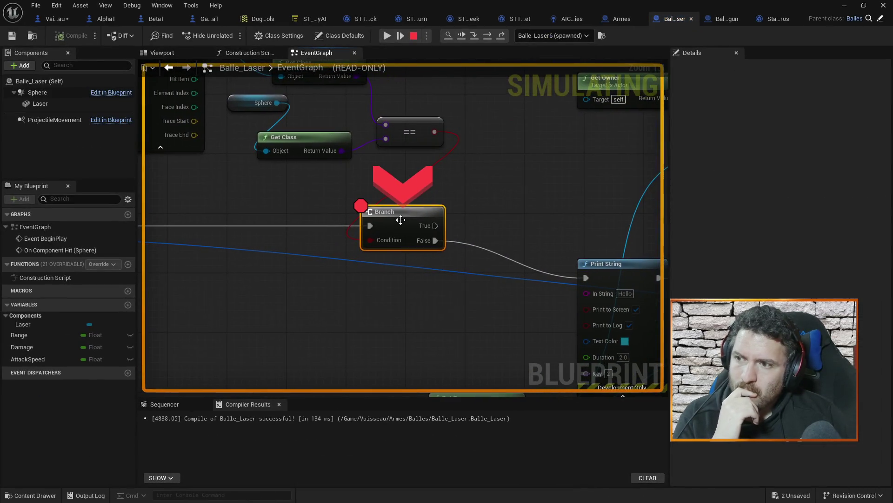
{"action": "left_click", "coordinate": [845, 5]}
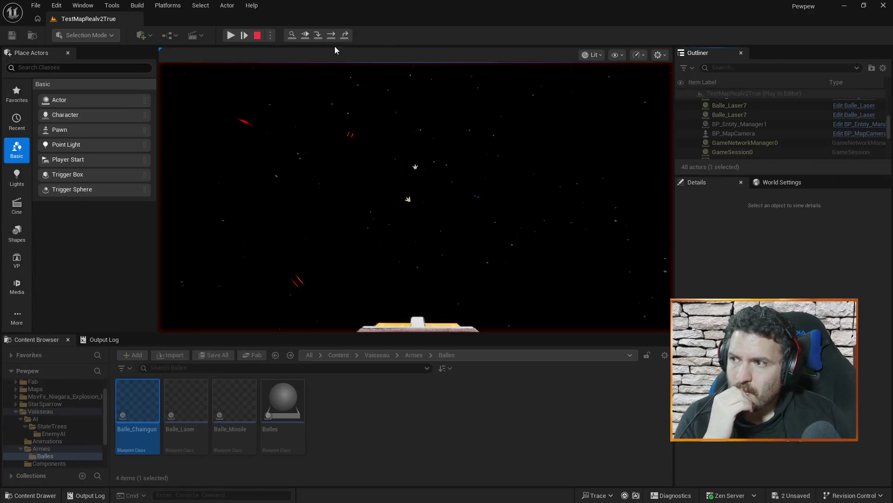
Step: Resume the game and play the level with lasers firing, then end the play session
{"action": "left_click", "coordinate": [230, 35]}
{"action": "left_click", "coordinate": [567, 179]}
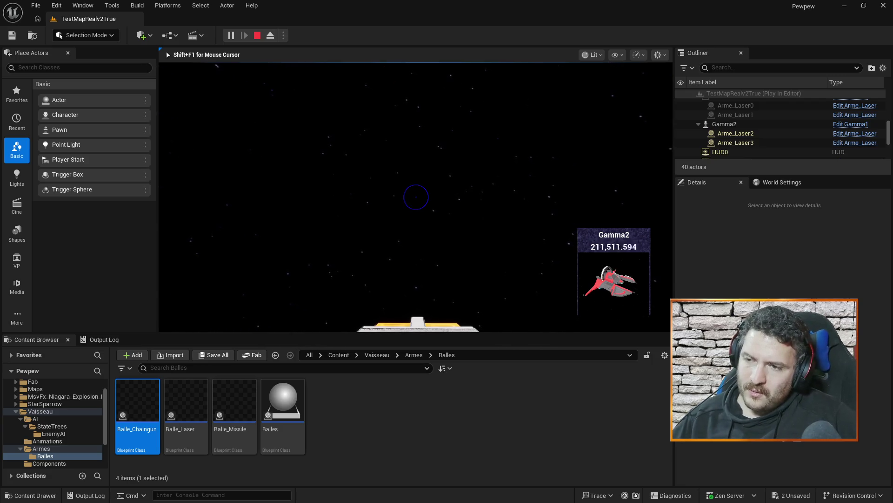
{"action": "key", "text": "Escape"}
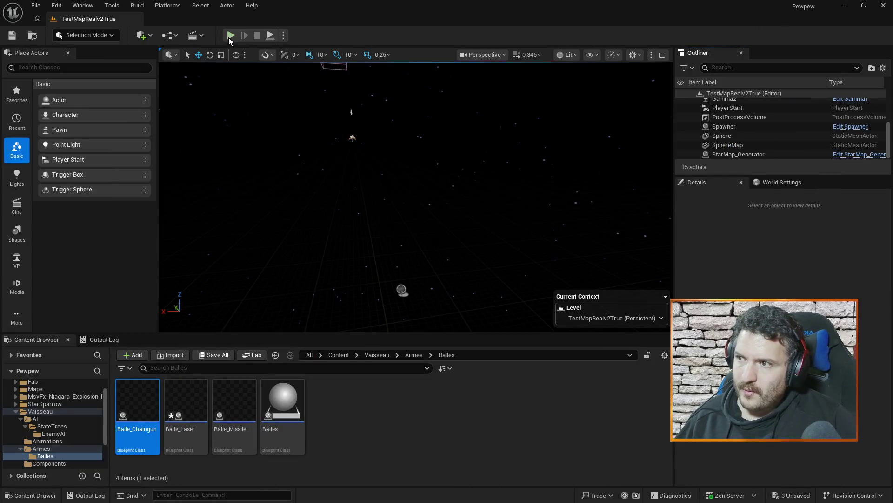
Step: Launch a new play test with Alpha1 ships and bring the Balle_Laser blueprint forward
{"action": "left_click", "coordinate": [230, 36]}
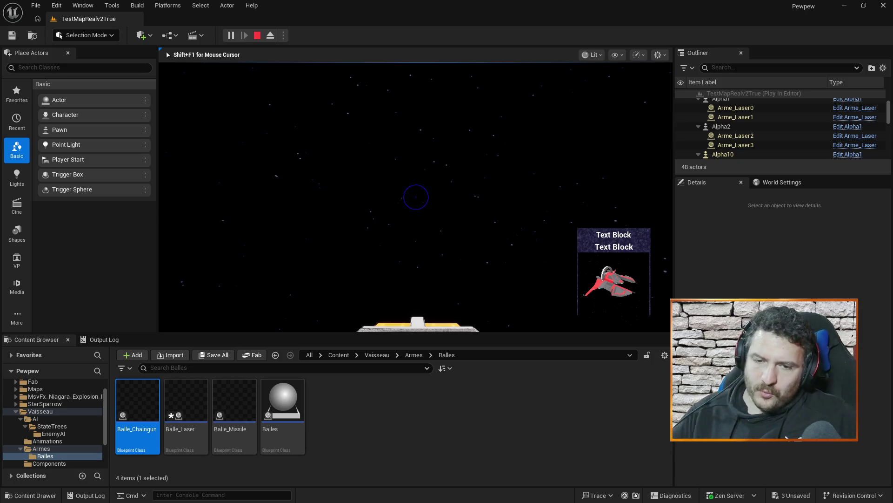
{"action": "key", "text": "alt+Tab"}
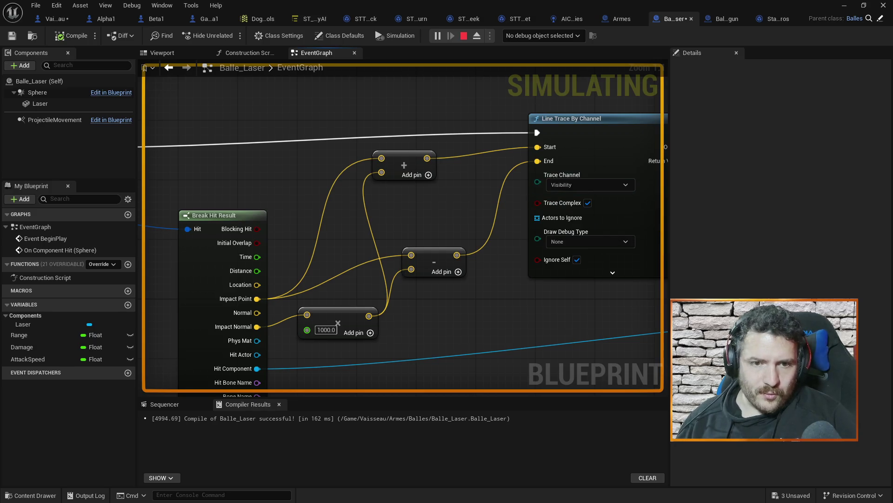
Step: Stop the play session from the Balle_Laser blueprint toolbar
{"action": "left_click", "coordinate": [463, 37]}
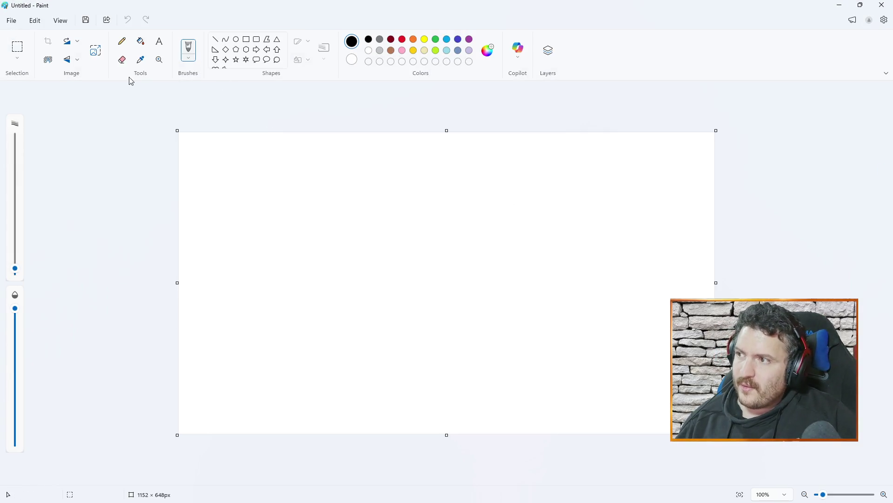
Step: With the Pencil, sketch an oval surface and an incoming trace line hitting it
{"action": "left_click", "coordinate": [122, 41]}
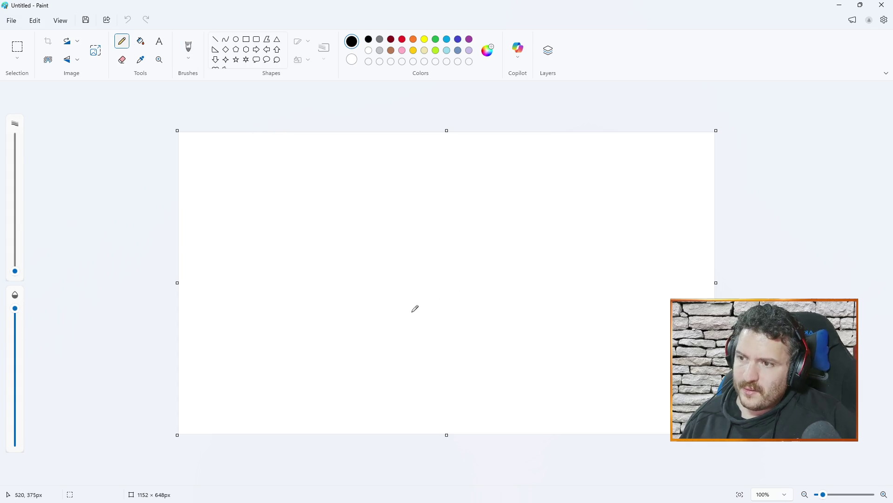
{"action": "mouse_move", "coordinate": [329, 307]}
{"action": "left_mouse_down"}
{"action": "mouse_move", "coordinate": [389, 256]}
{"action": "mouse_move", "coordinate": [576, 320]}
{"action": "mouse_move", "coordinate": [427, 354]}
{"action": "mouse_move", "coordinate": [329, 306]}
{"action": "left_mouse_up"}
{"action": "left_click_drag", "start_coordinate": [568, 209], "coordinate": [484, 255]}
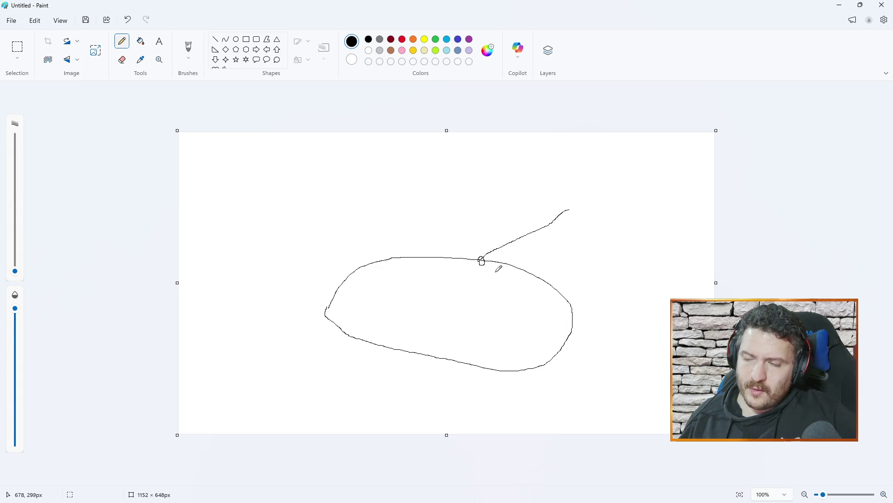
Step: Draw the normal arrows from the hit point, then close Paint without saving
{"action": "mouse_move", "coordinate": [480, 260]}
{"action": "left_mouse_down"}
{"action": "mouse_move", "coordinate": [487, 228]}
{"action": "mouse_move", "coordinate": [491, 238]}
{"action": "left_mouse_up"}
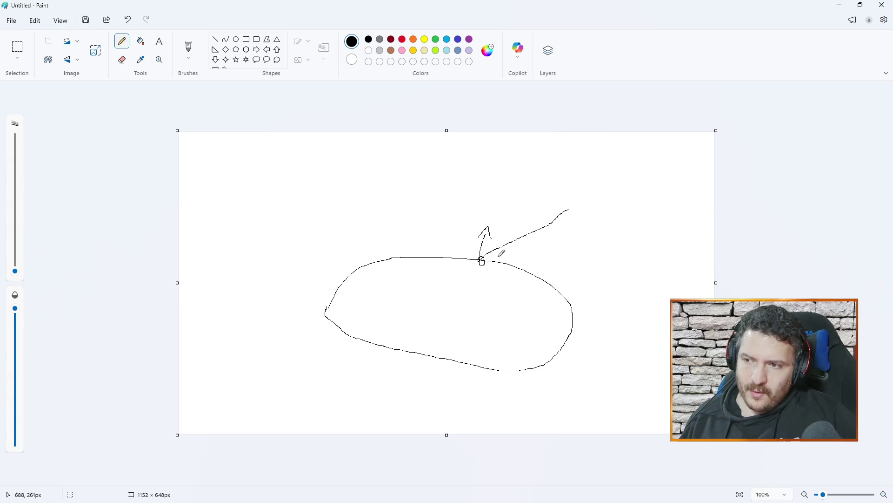
{"action": "mouse_move", "coordinate": [480, 258]}
{"action": "left_mouse_down"}
{"action": "mouse_move", "coordinate": [479, 237]}
{"action": "mouse_move", "coordinate": [494, 233]}
{"action": "mouse_move", "coordinate": [469, 288]}
{"action": "mouse_move", "coordinate": [483, 283]}
{"action": "left_mouse_up"}
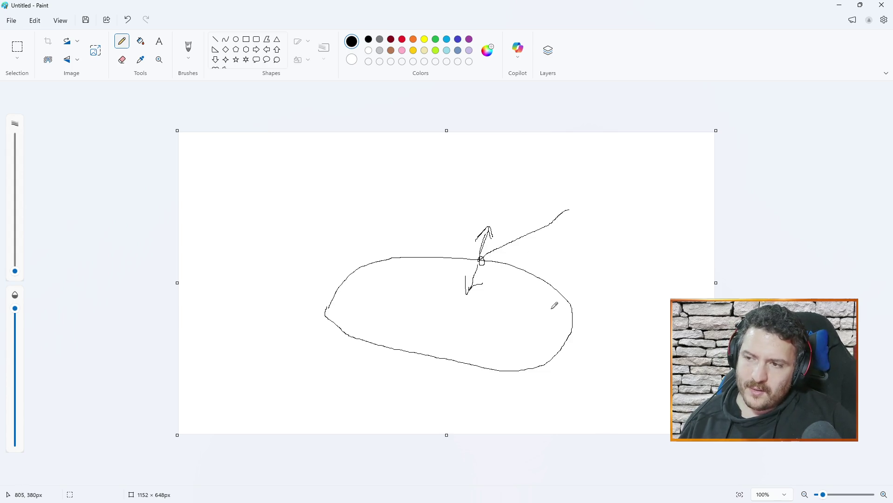
{"action": "mouse_move", "coordinate": [482, 259]}
{"action": "left_mouse_down"}
{"action": "mouse_move", "coordinate": [519, 146]}
{"action": "mouse_move", "coordinate": [451, 347]}
{"action": "mouse_move", "coordinate": [421, 403]}
{"action": "left_mouse_up"}
{"action": "left_click_drag", "start_coordinate": [410, 365], "coordinate": [450, 389]}
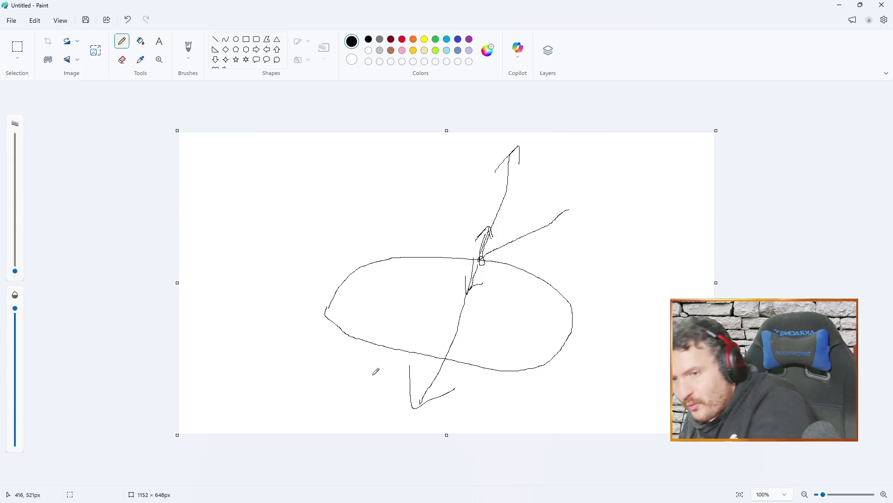
{"action": "left_click", "coordinate": [879, 10]}
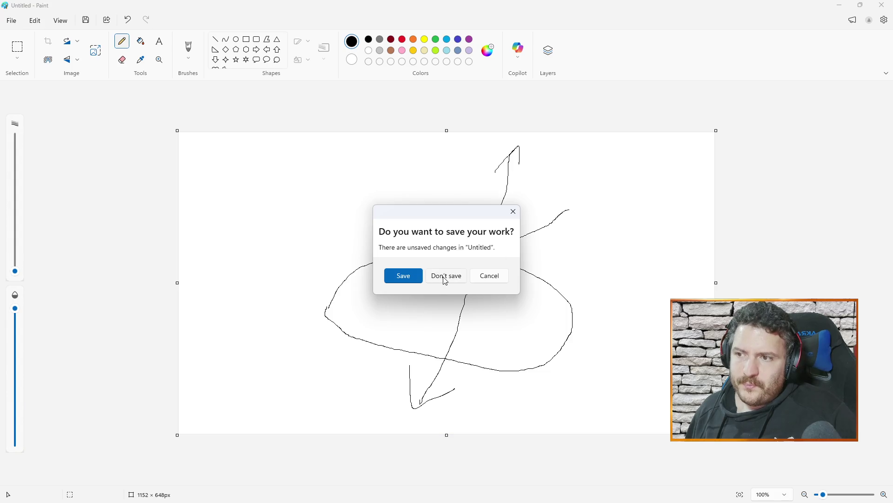
{"action": "left_click", "coordinate": [446, 280]}
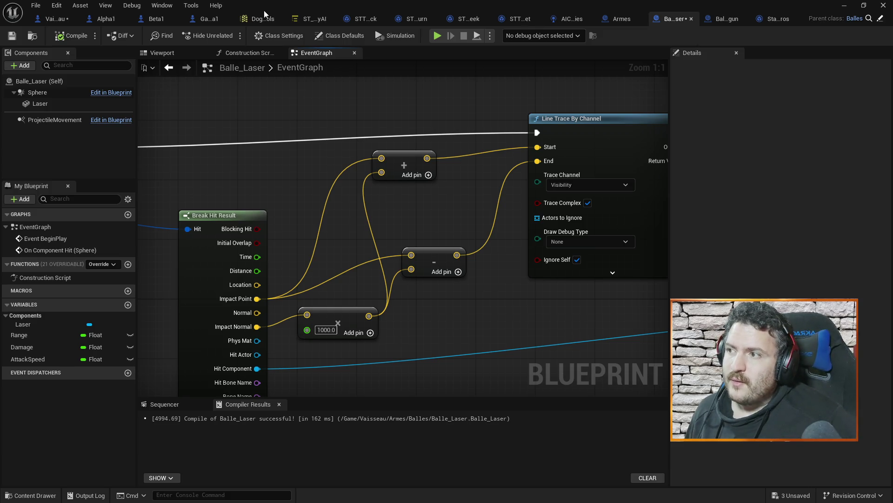
Step: Place a Beta1 ship from the Vaisseau folder into the level
{"action": "left_click", "coordinate": [845, 5]}
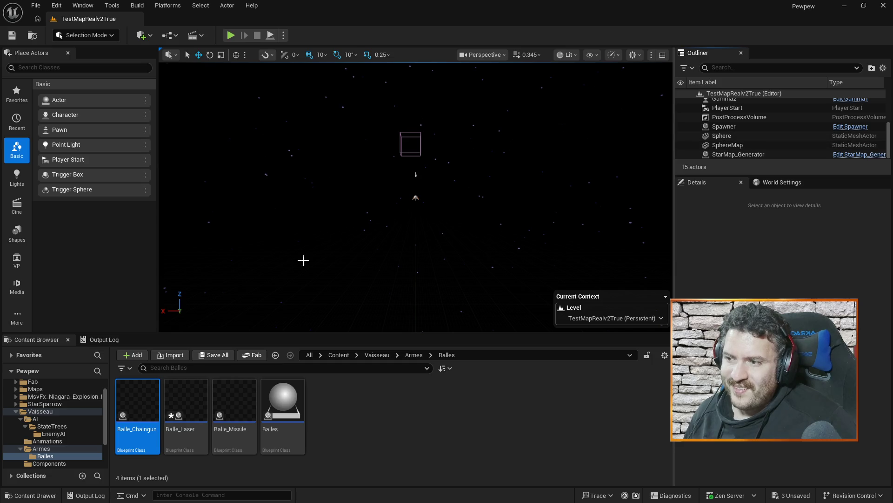
{"action": "left_click", "coordinate": [41, 411]}
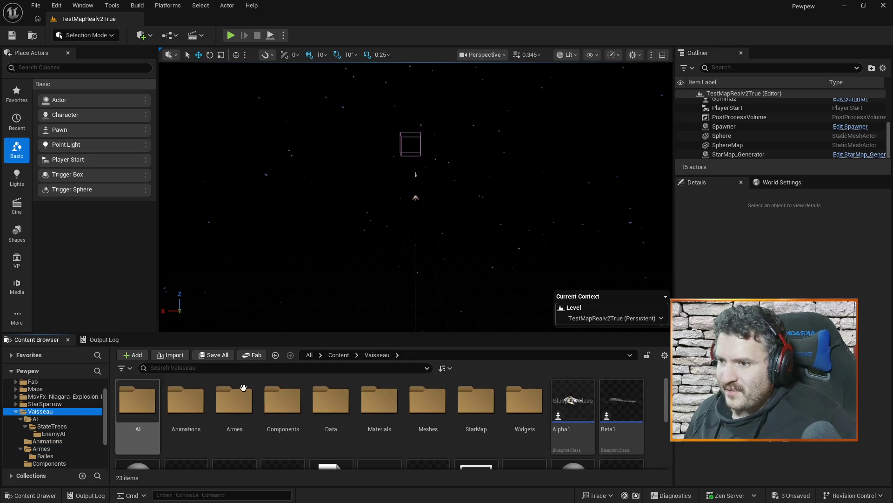
{"action": "mouse_move", "coordinate": [627, 417]}
{"action": "left_mouse_down"}
{"action": "mouse_move", "coordinate": [528, 186]}
{"action": "mouse_move", "coordinate": [530, 200]}
{"action": "left_mouse_up"}
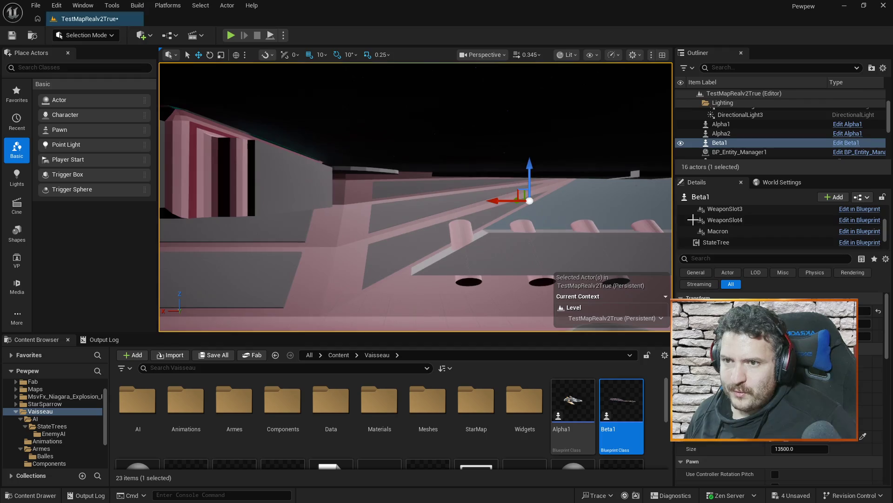
Step: Set Beta1's location field to 0 and frame the ship in the viewport
{"action": "left_click", "coordinate": [864, 312]}
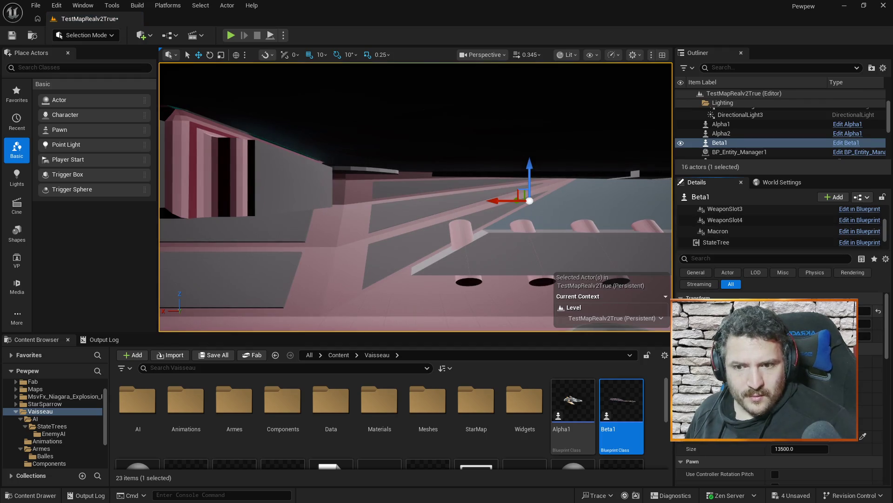
{"action": "key", "text": "Return"}
{"action": "type", "text": "0"}
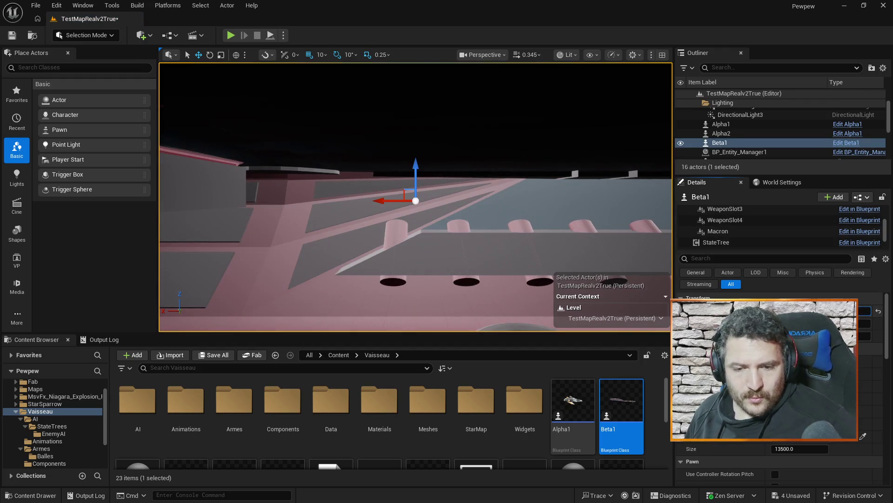
{"action": "key", "text": "Return"}
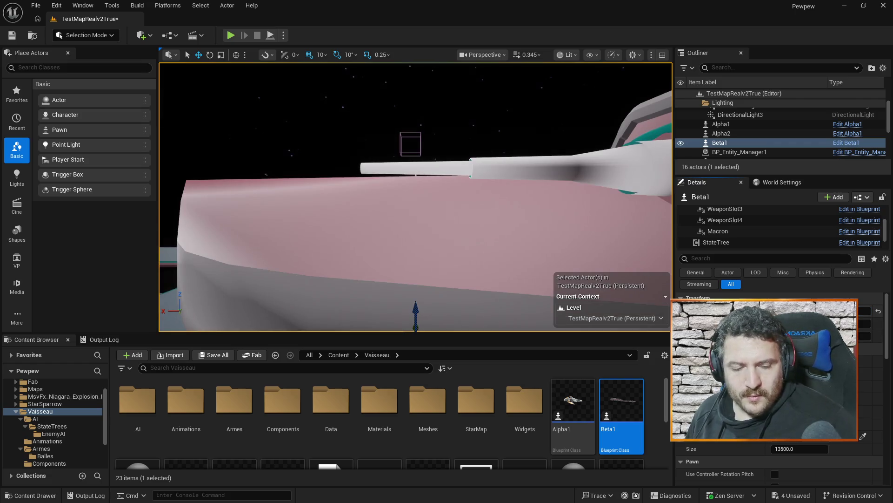
{"action": "key", "text": "f"}
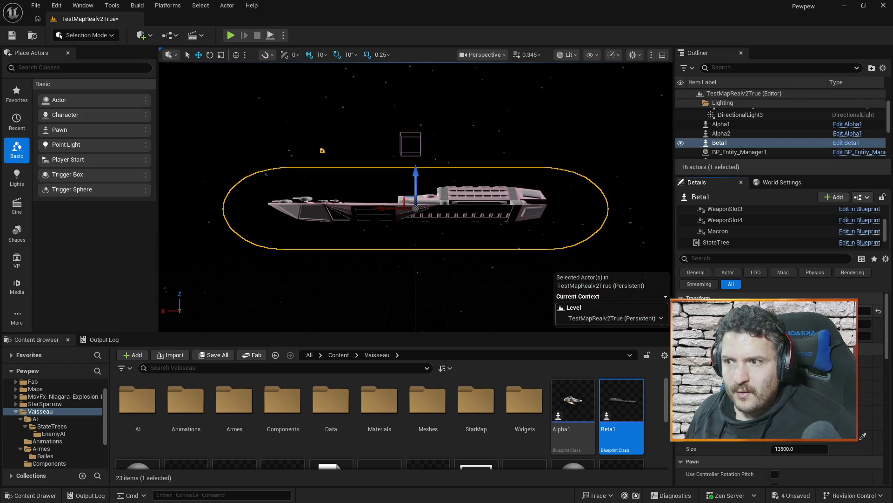
Step: Select the AC_Faction component in Beta1's Details panel
{"action": "scroll", "coordinate": [780, 419], "scroll_direction": "down", "scroll_amount": 3}
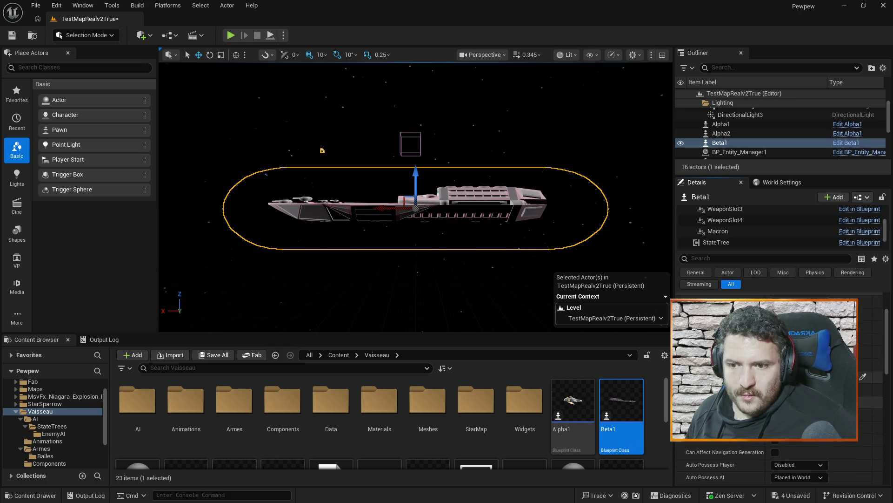
{"action": "scroll", "coordinate": [779, 419], "scroll_direction": "up", "scroll_amount": 3}
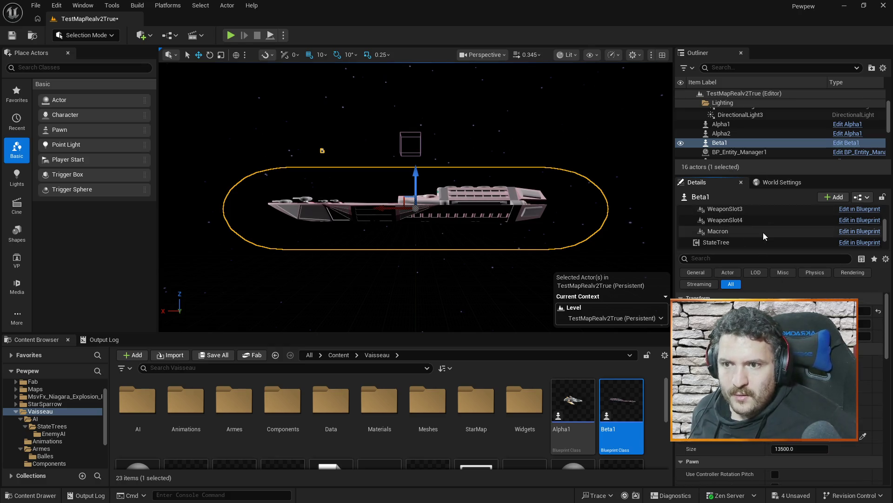
{"action": "scroll", "coordinate": [763, 233], "scroll_direction": "down", "scroll_amount": 3}
{"action": "left_click", "coordinate": [730, 241]}
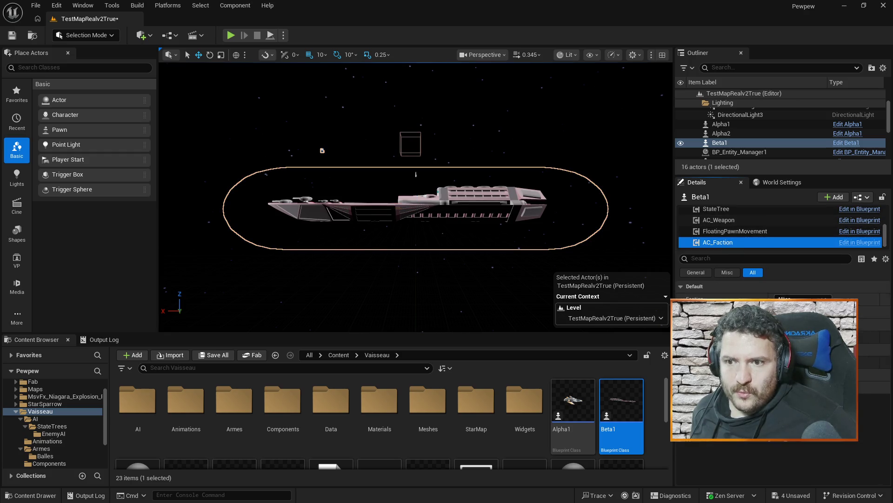
Step: Set Beta1's faction to Neutral and run a quick play test
{"action": "left_click", "coordinate": [798, 326]}
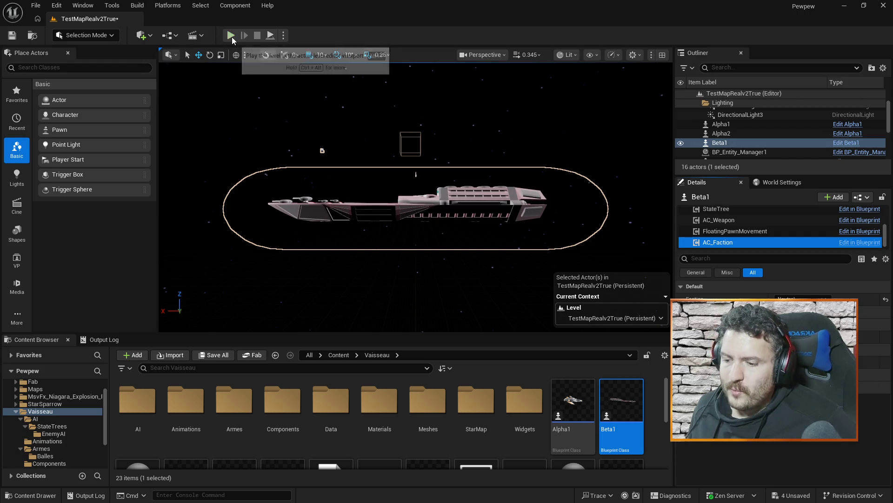
{"action": "left_click", "coordinate": [231, 36]}
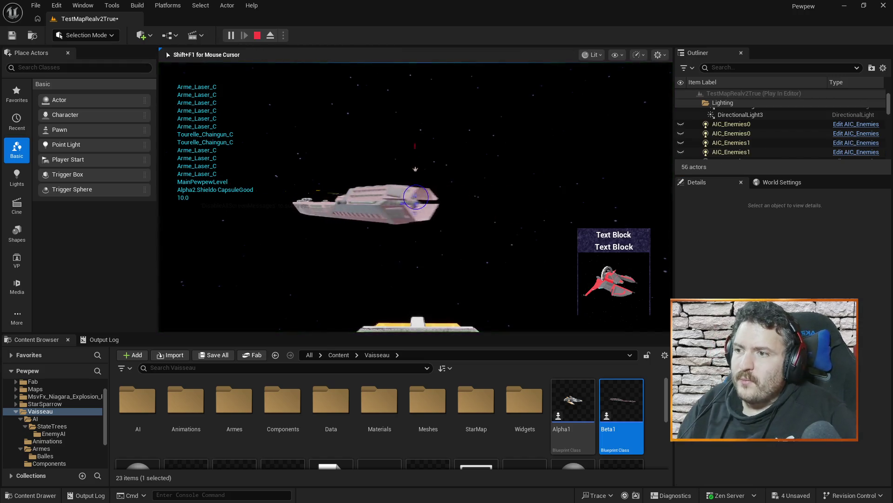
{"action": "key", "text": "Escape"}
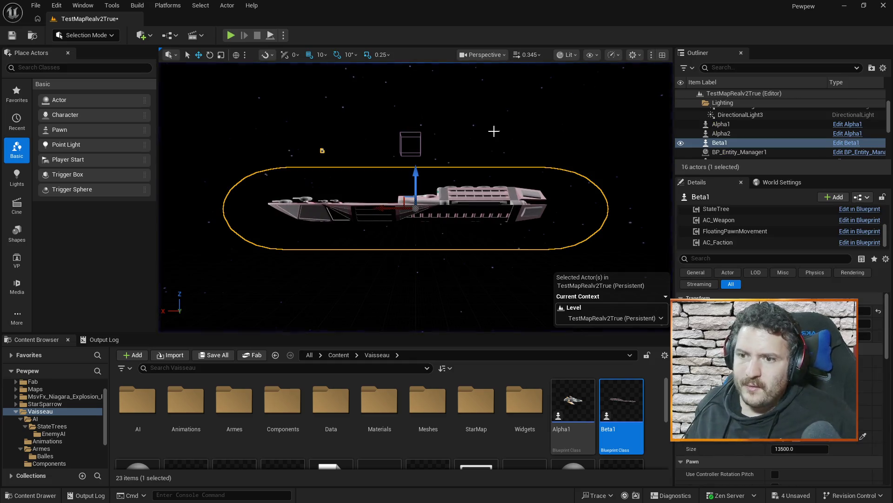
Step: Set Beta1's AI Controller Class to None, save the level and play-test again
{"action": "scroll", "coordinate": [792, 455], "scroll_direction": "down", "scroll_amount": 5}
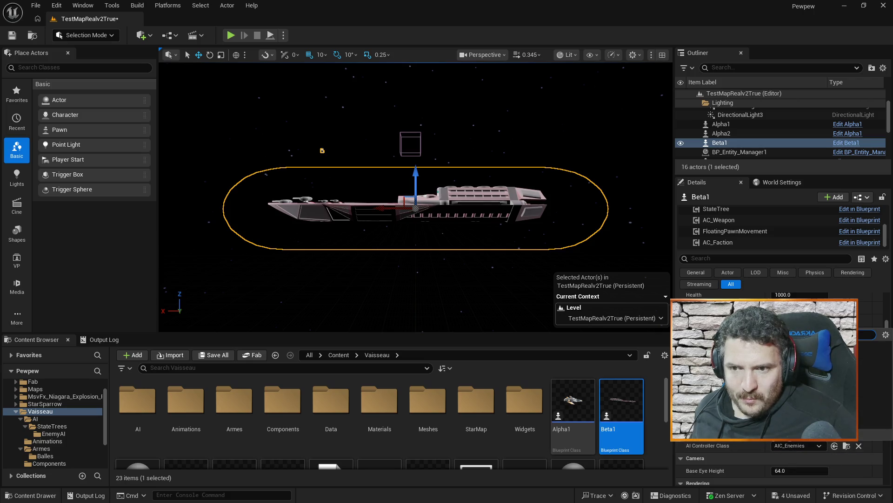
{"action": "left_click", "coordinate": [859, 446]}
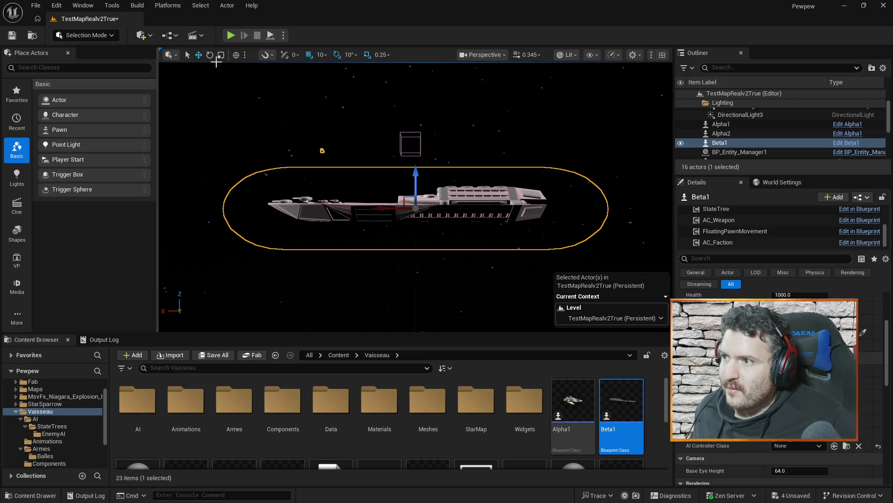
{"action": "key", "text": "ctrl+s"}
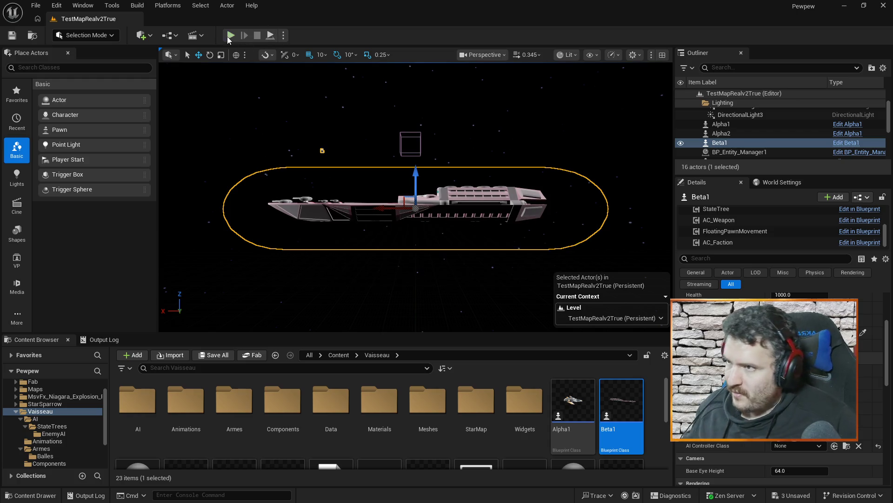
{"action": "left_click", "coordinate": [229, 36]}
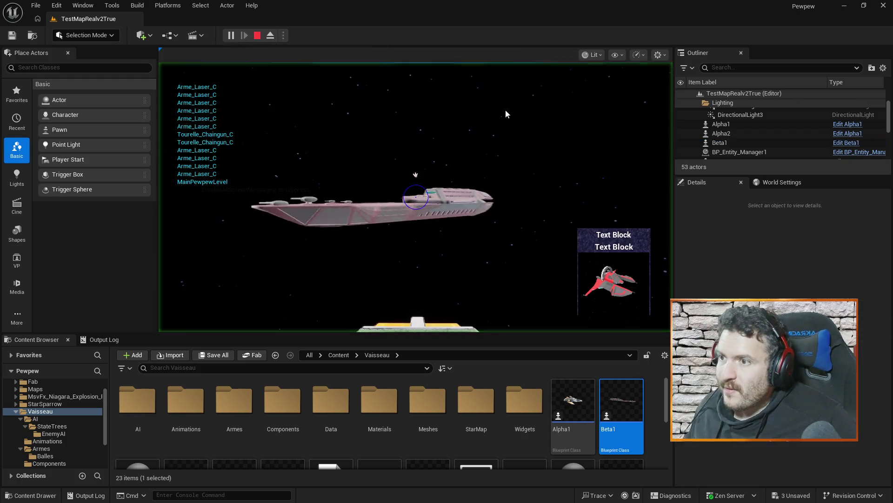
{"action": "left_click", "coordinate": [506, 128]}
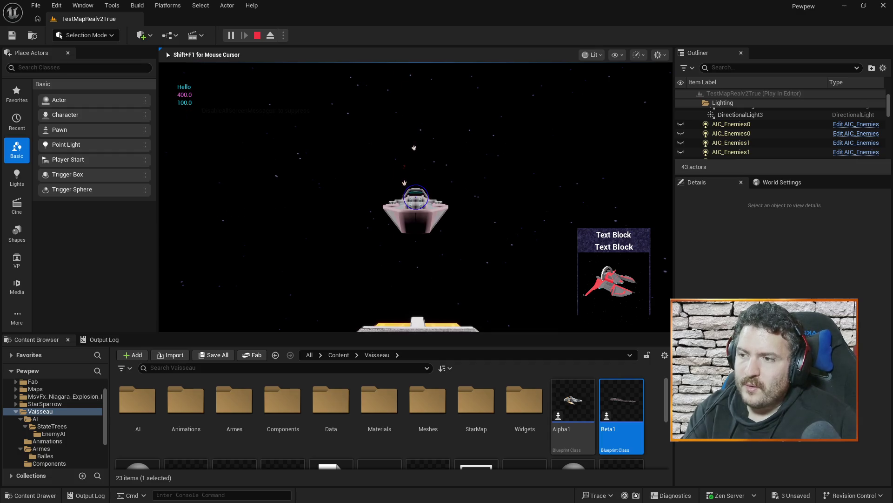
{"action": "key", "text": "Escape"}
Step: Set Beta1's Auto Possess AI to Disabled and start a fresh play test
{"action": "scroll", "coordinate": [786, 446], "scroll_direction": "down", "scroll_amount": 5}
{"action": "left_click", "coordinate": [787, 448]}
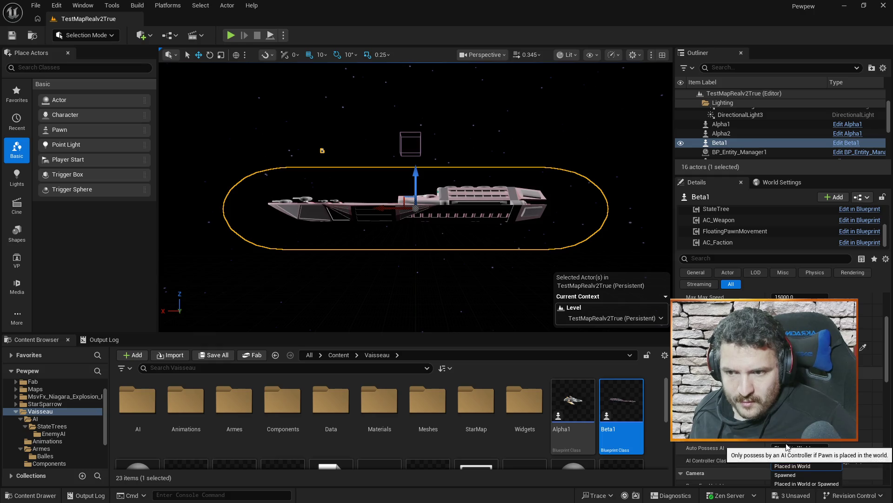
{"action": "left_click", "coordinate": [787, 457]}
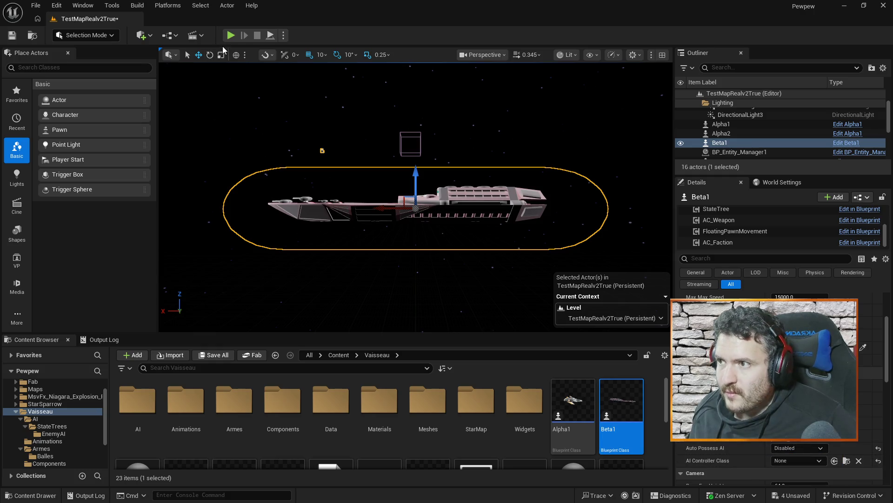
{"action": "left_click", "coordinate": [231, 36]}
{"action": "left_click", "coordinate": [549, 158]}
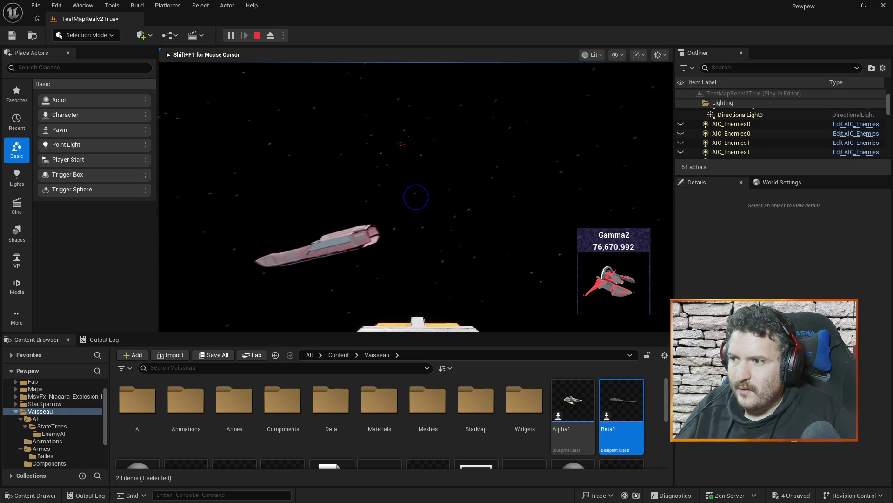
{"action": "left_click", "coordinate": [415, 197]}
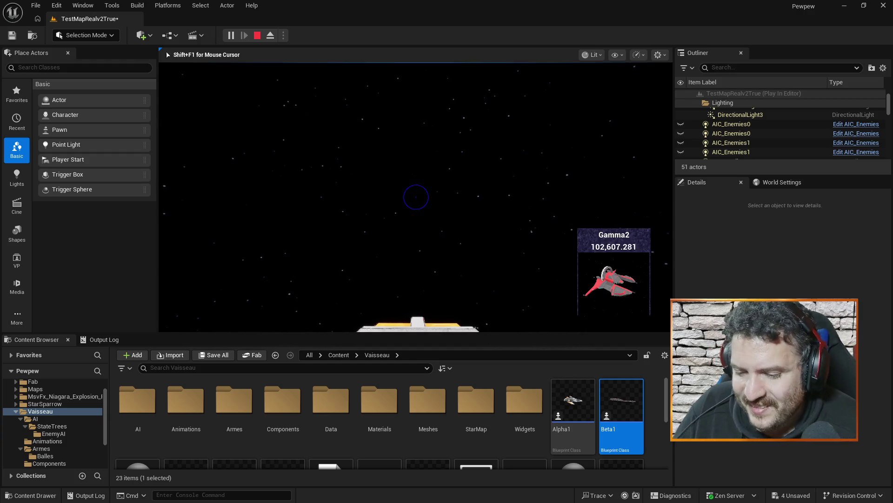
{"action": "key", "text": "Escape"}
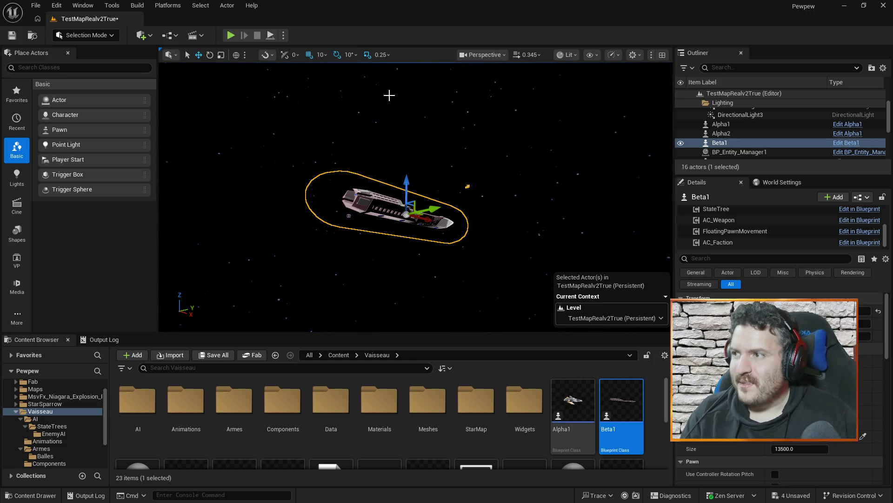
Step: In the Alpha1 Blueprint, set Weapon List slots 0 and 1 to Arme_Chaingun
{"action": "key", "text": "alt+Tab"}
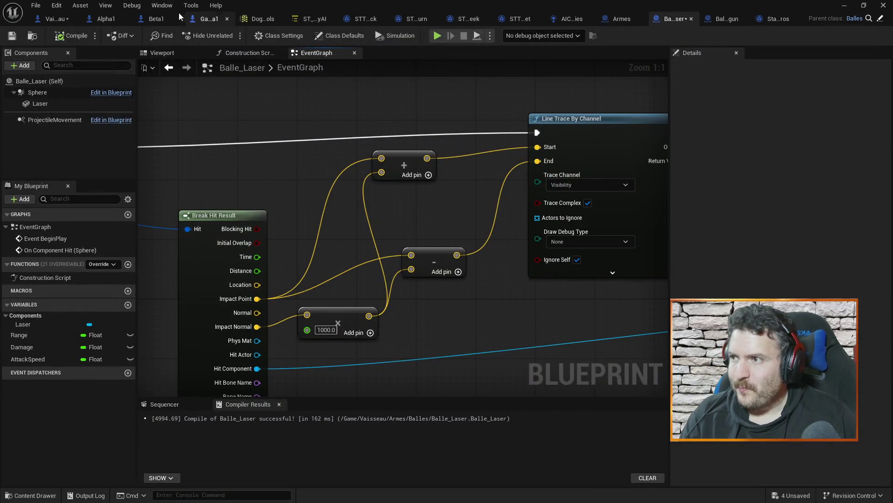
{"action": "left_click", "coordinate": [102, 19]}
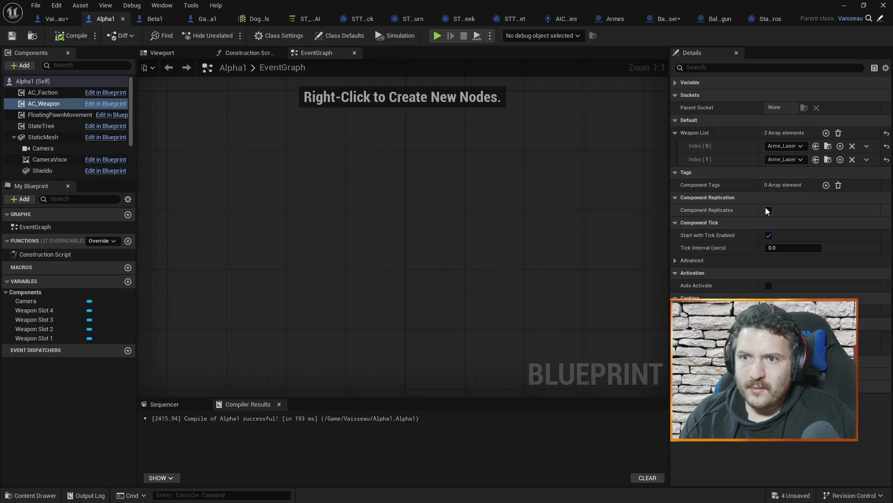
{"action": "left_click", "coordinate": [790, 145]}
{"action": "left_click", "coordinate": [794, 178]}
{"action": "left_click", "coordinate": [790, 160]}
{"action": "left_click", "coordinate": [791, 192]}
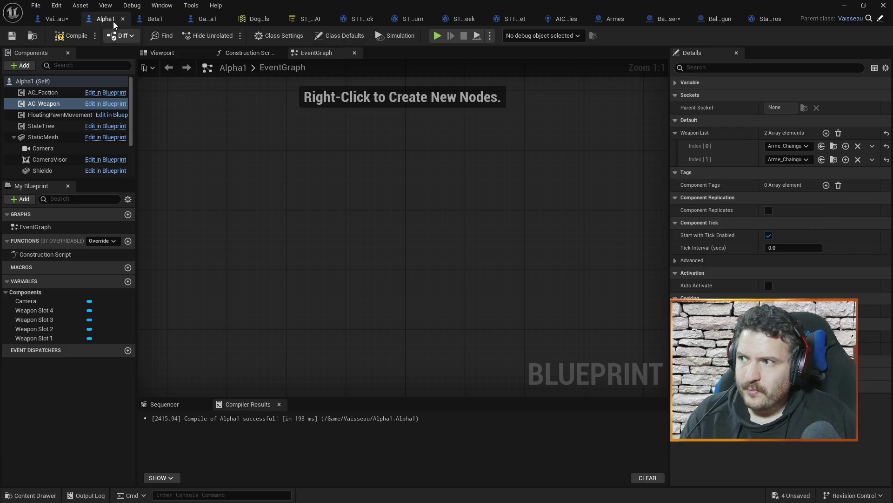
Step: Compile Alpha1 and start a new play test from the level editor
{"action": "left_click", "coordinate": [63, 37]}
{"action": "left_click", "coordinate": [844, 5]}
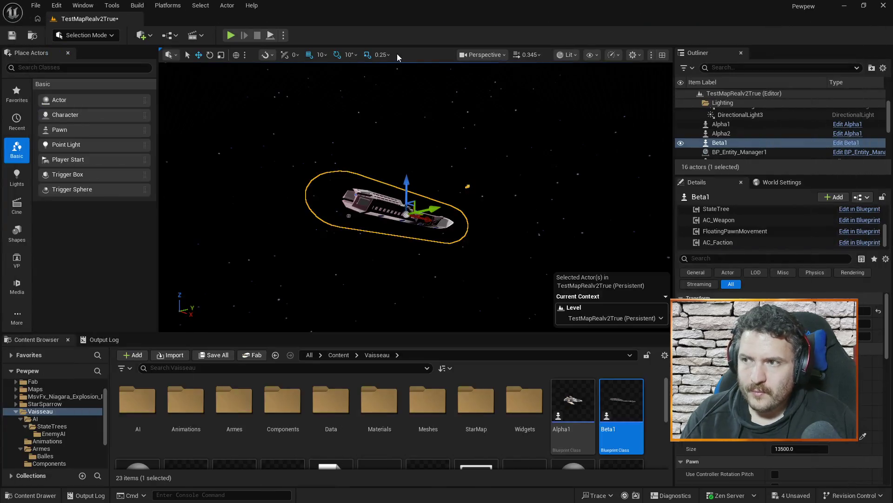
{"action": "left_click", "coordinate": [232, 36]}
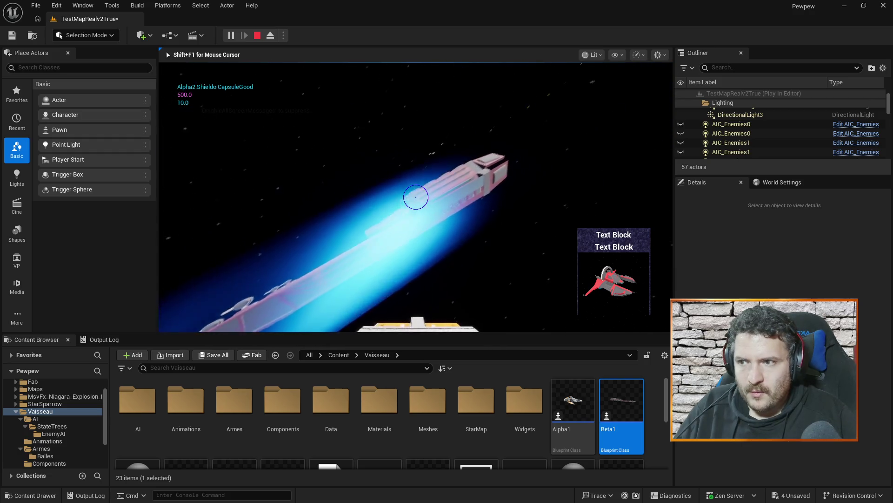
{"action": "key", "text": "Escape"}
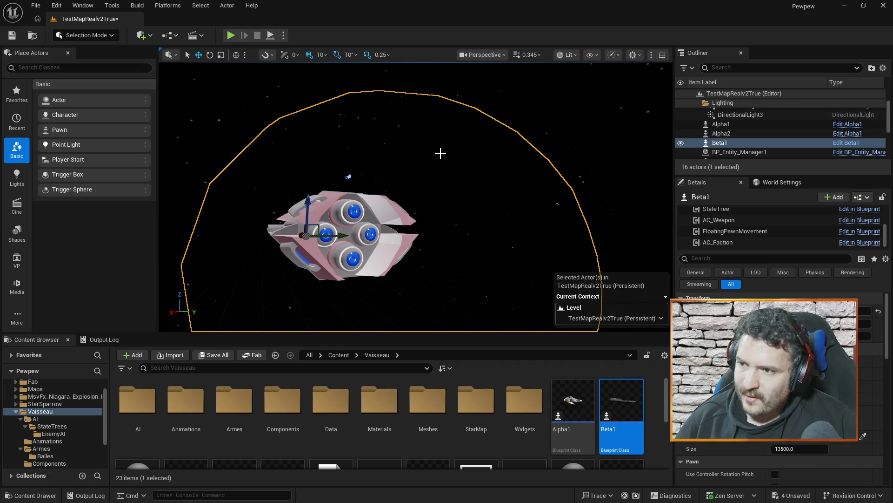
Step: Delete the Beta1 ship via the Outliner and save the level
{"action": "left_click", "coordinate": [742, 146]}
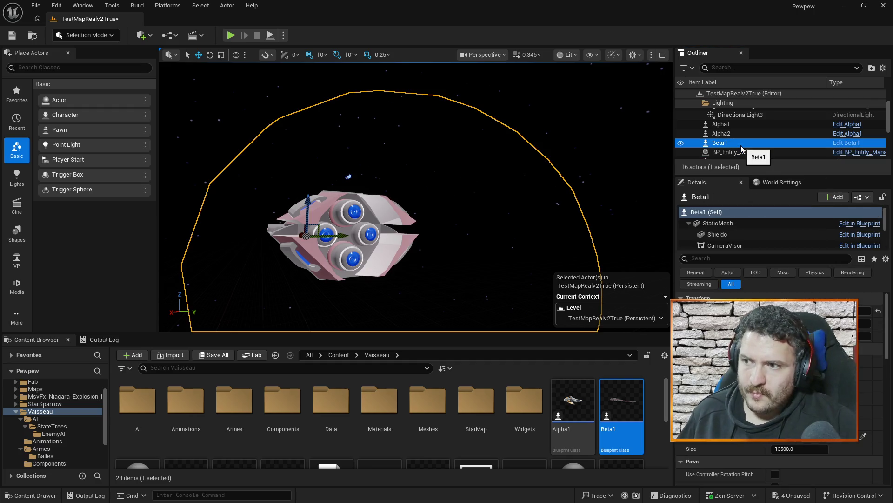
{"action": "key", "text": "Delete"}
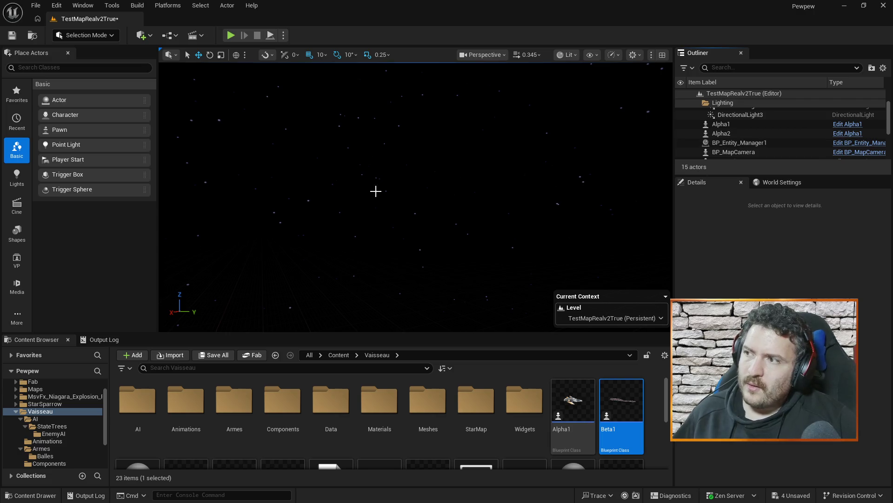
{"action": "key", "text": "ctrl+s"}
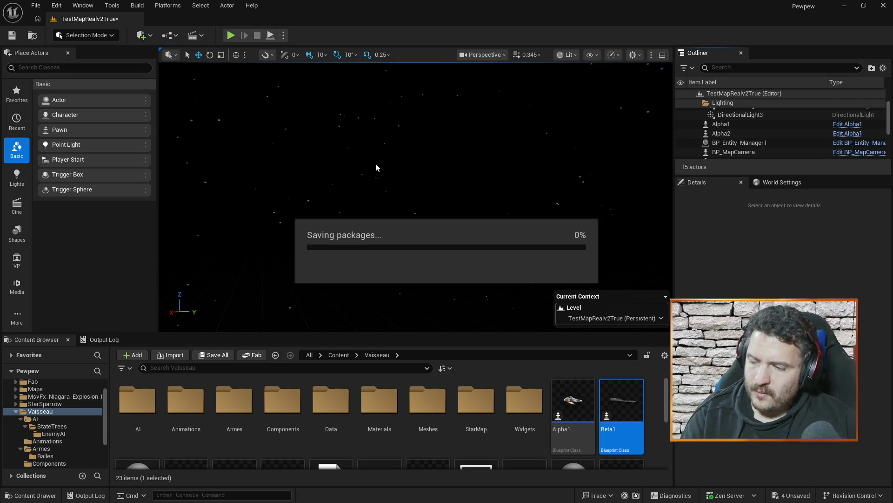
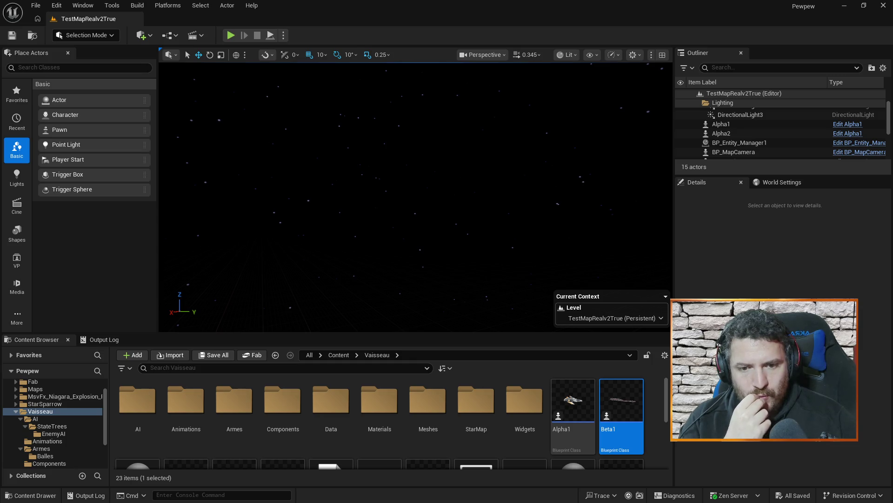
Step: Bring up the Alpha1 Blueprint editor and minimize it, leaving the spaceship grid wallpaper visible
{"action": "key", "text": "alt+Tab"}
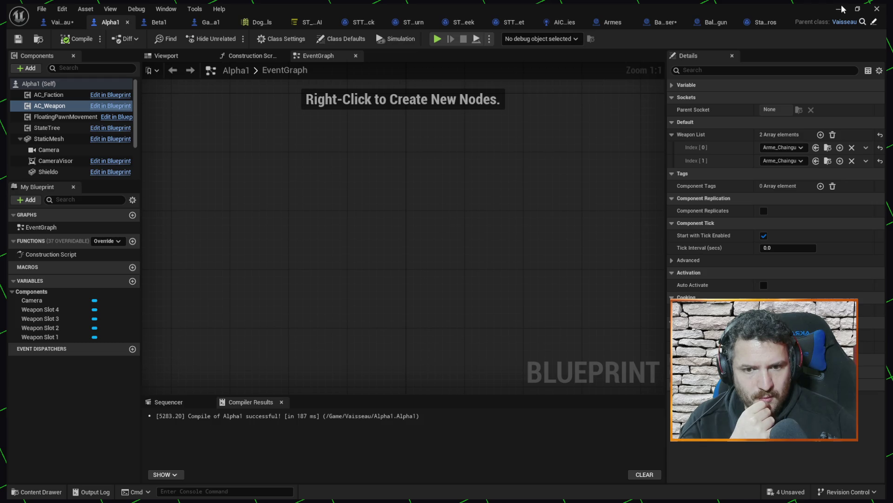
{"action": "left_click", "coordinate": [841, 9]}
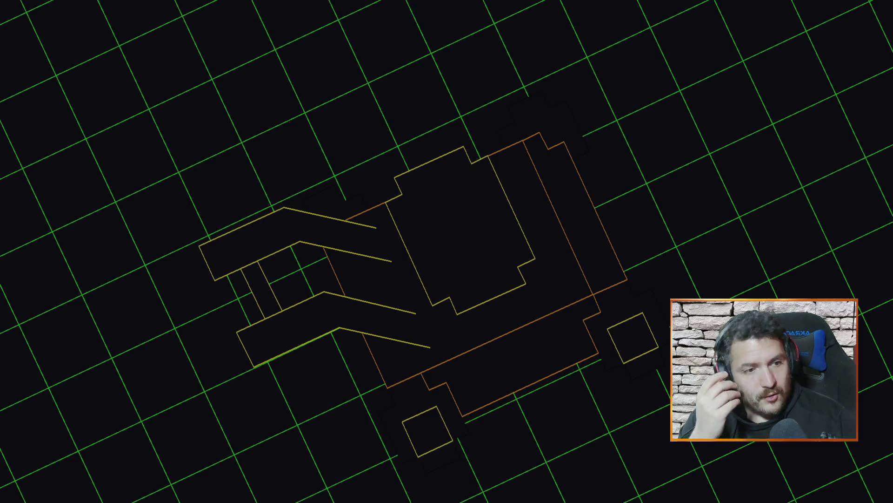